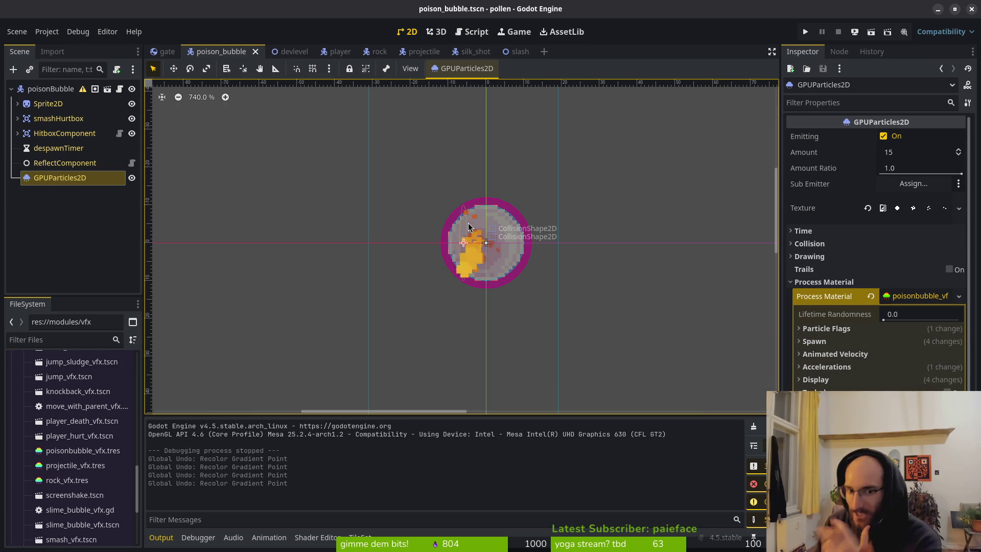
Step: Save the poison bubble scene and close the projectile scene
{"action": "key", "text": "ctrl+s"}
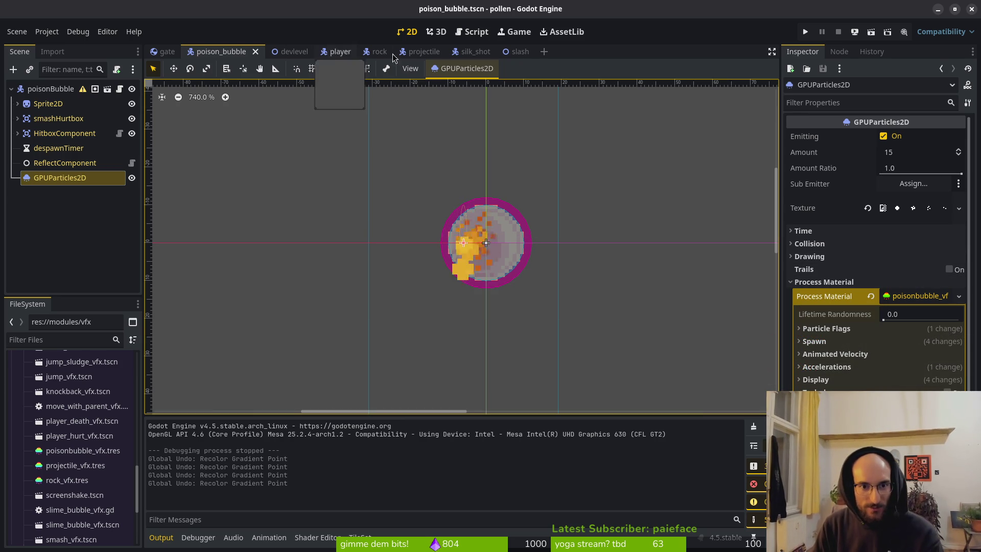
{"action": "left_click", "coordinate": [419, 54]}
{"action": "left_click", "coordinate": [363, 54]}
{"action": "key", "text": "ctrl+Tab"}
{"action": "key", "text": "ctrl+w"}
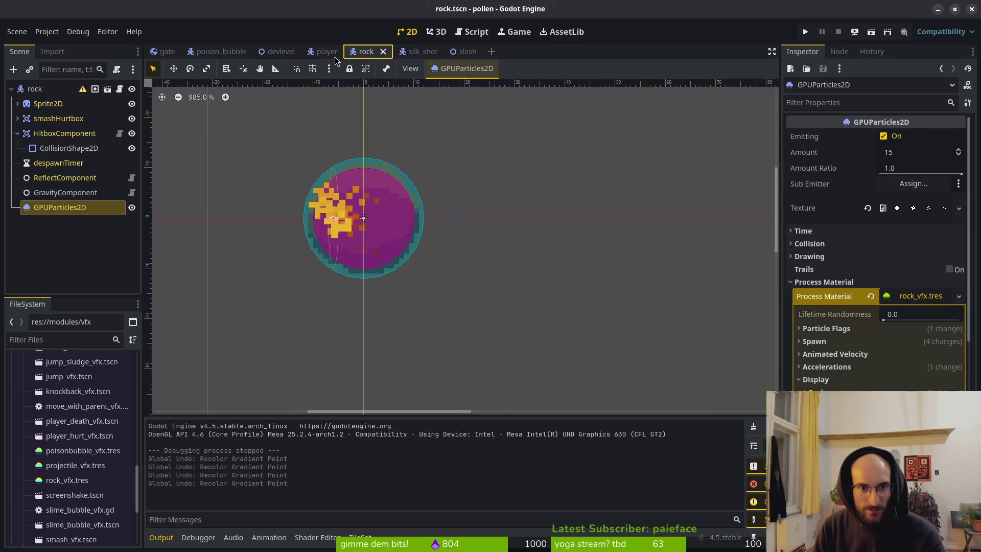
{"action": "left_click", "coordinate": [220, 51]}
{"action": "left_click", "coordinate": [327, 51]}
{"action": "left_click", "coordinate": [366, 51]}
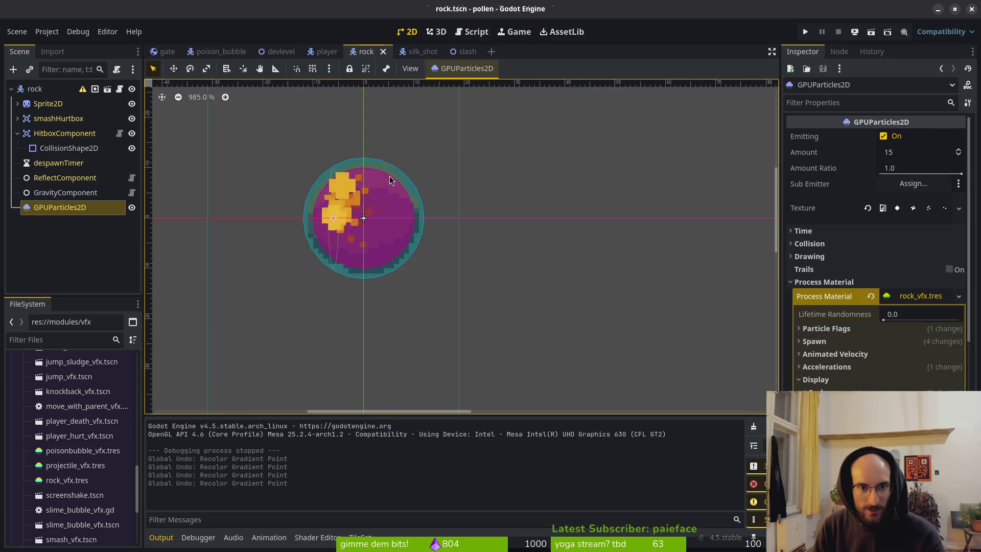
Step: Clear the rock emitter's process material and assign rock_vfx.tres from FileSystem
{"action": "left_click", "coordinate": [75, 465]}
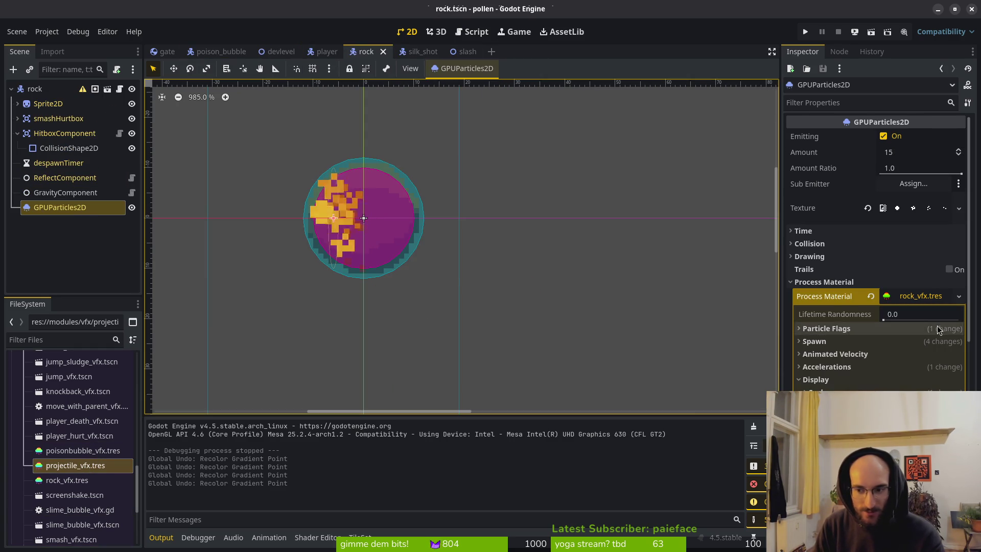
{"action": "left_click", "coordinate": [870, 296]}
{"action": "left_click", "coordinate": [210, 51]}
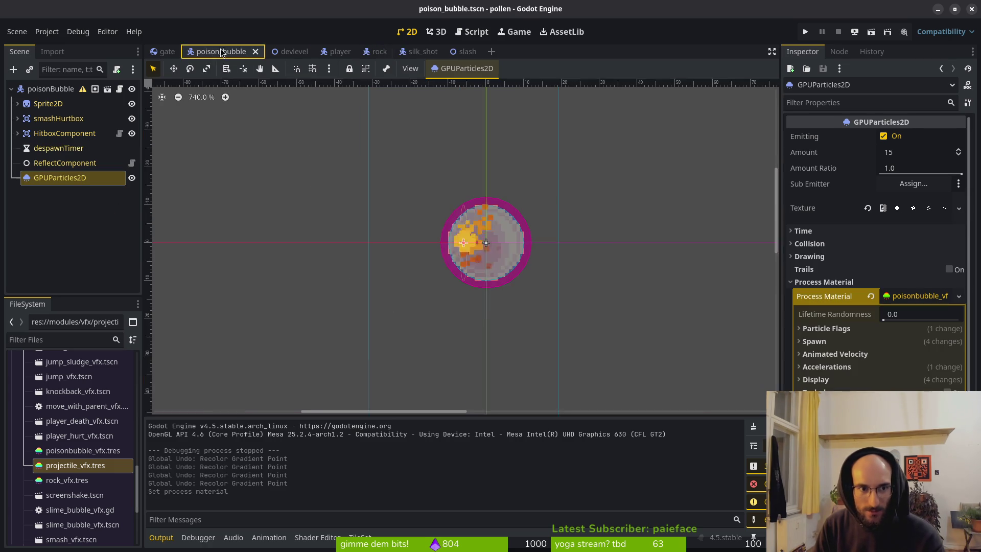
{"action": "left_click", "coordinate": [374, 52]}
{"action": "mouse_move", "coordinate": [67, 479]}
{"action": "left_mouse_down"}
{"action": "mouse_move", "coordinate": [925, 276]}
{"action": "mouse_move", "coordinate": [911, 301]}
{"action": "left_mouse_up"}
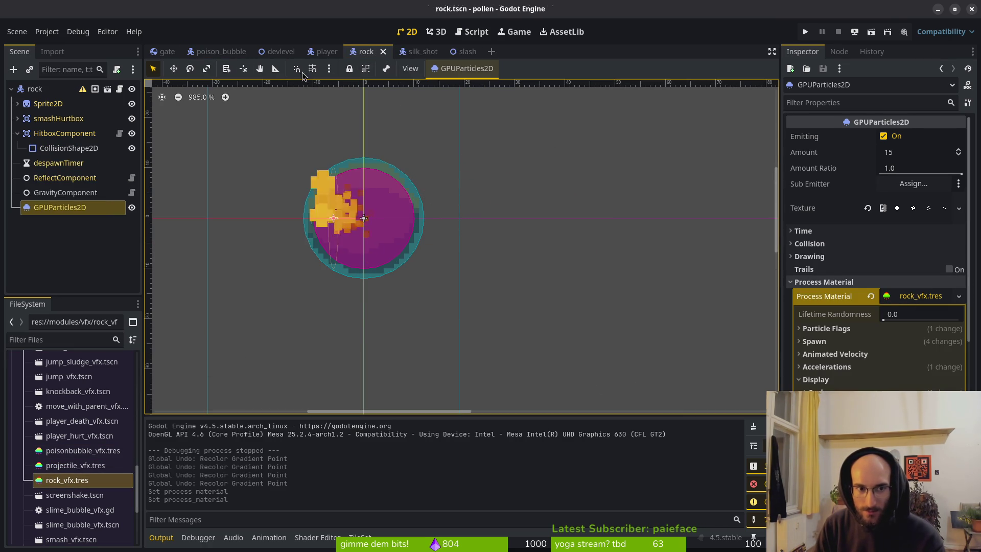
{"action": "left_click", "coordinate": [217, 51]}
Step: Set the rock particles' gradient colour to dark reddish brown (99, 39, 24), comparing with the poison bubble
{"action": "left_click", "coordinate": [362, 52]}
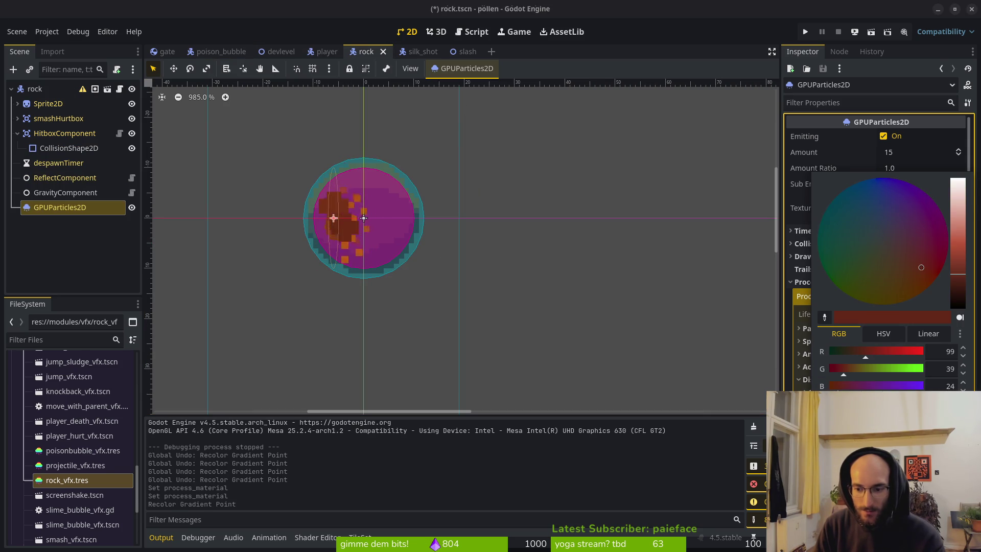
{"action": "left_click", "coordinate": [728, 266]}
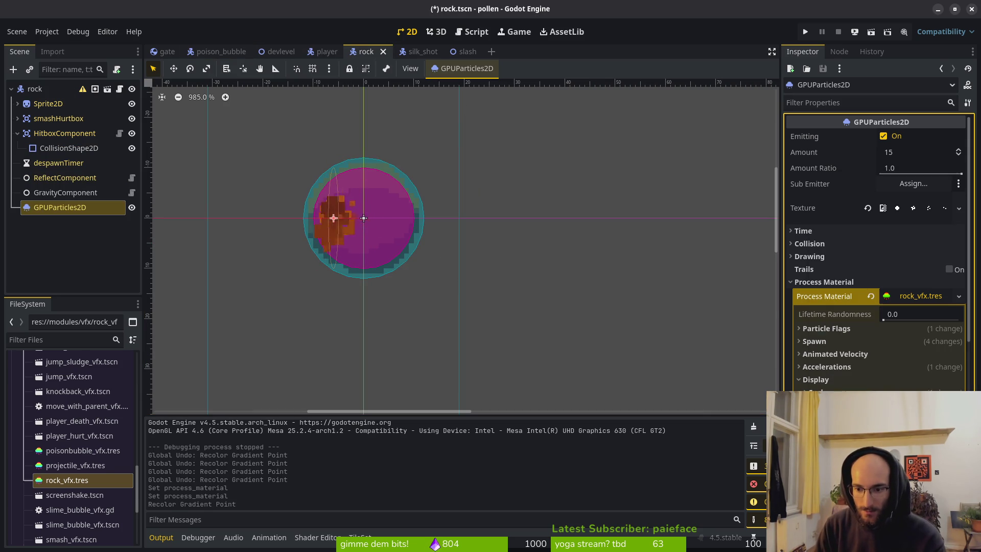
{"action": "left_click", "coordinate": [222, 50]}
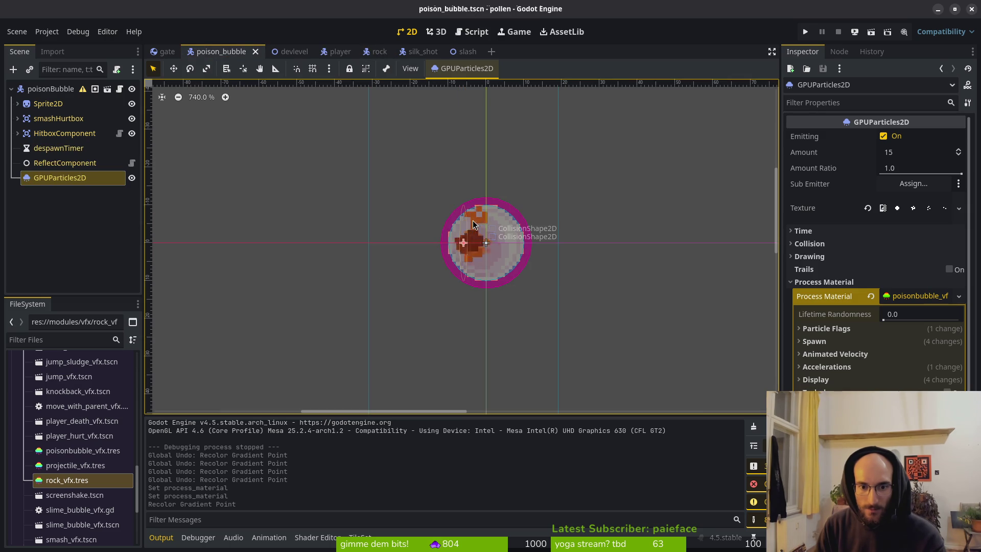
{"action": "left_click", "coordinate": [377, 52]}
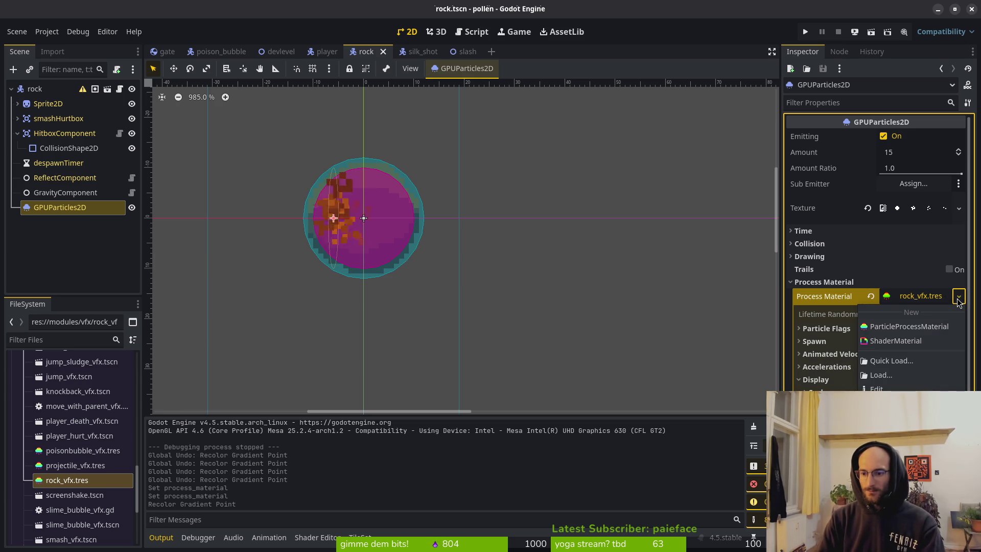
{"action": "left_click", "coordinate": [221, 51]}
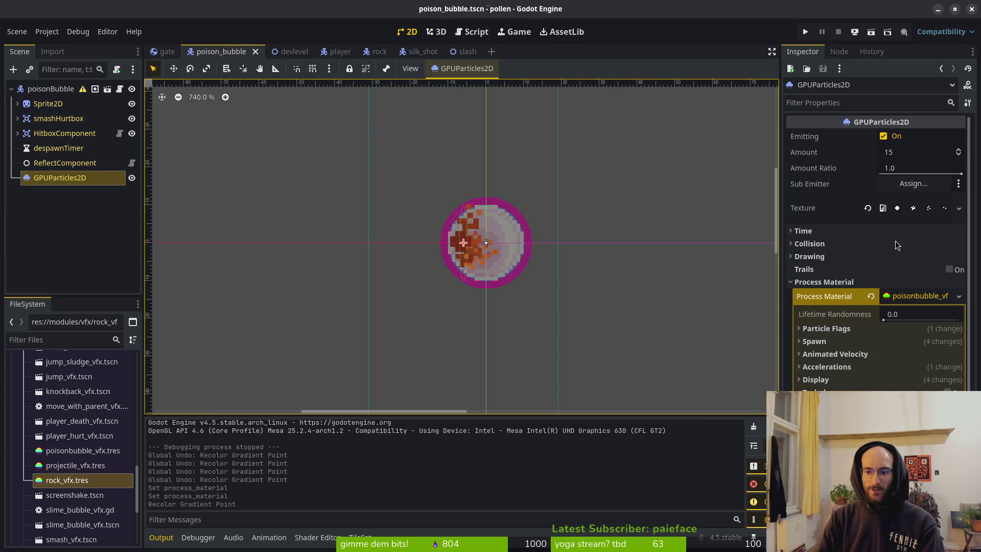
Step: Quick-load projectile_vfx.tres as the poison bubble's process material and save the scene
{"action": "left_click", "coordinate": [875, 297]}
{"action": "left_click", "coordinate": [942, 297]}
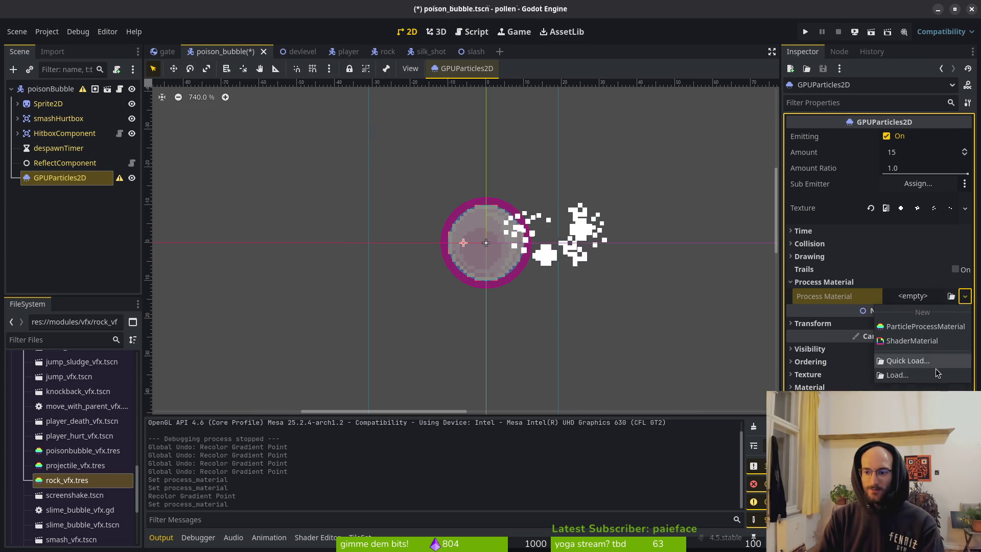
{"action": "left_click", "coordinate": [941, 354]}
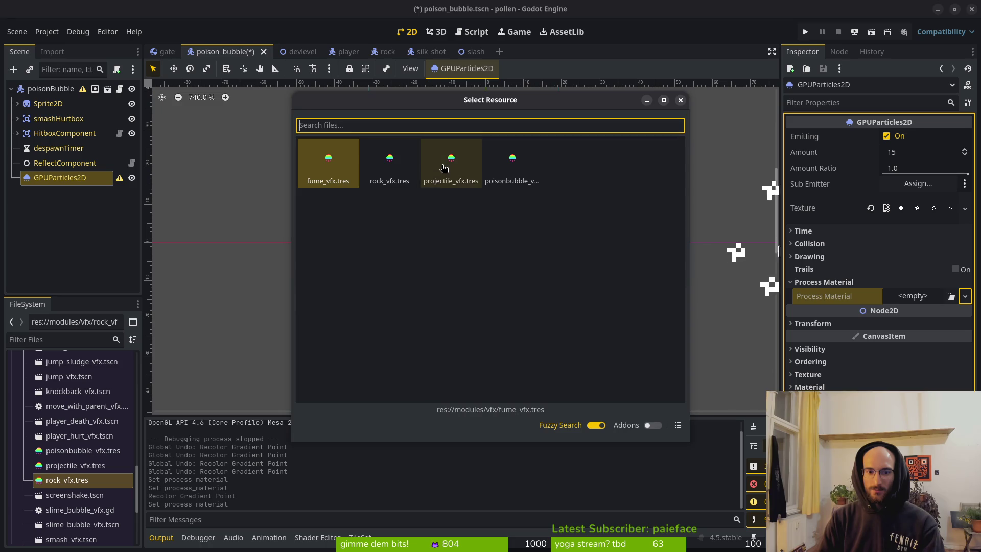
{"action": "double_click", "coordinate": [449, 163]}
{"action": "key", "text": "ctrl+s"}
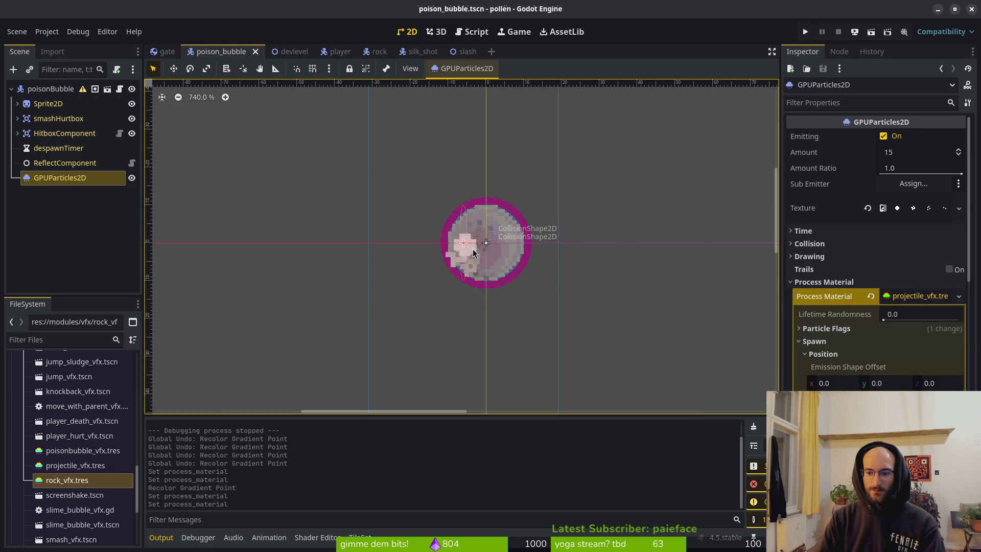
{"action": "left_click", "coordinate": [378, 51]}
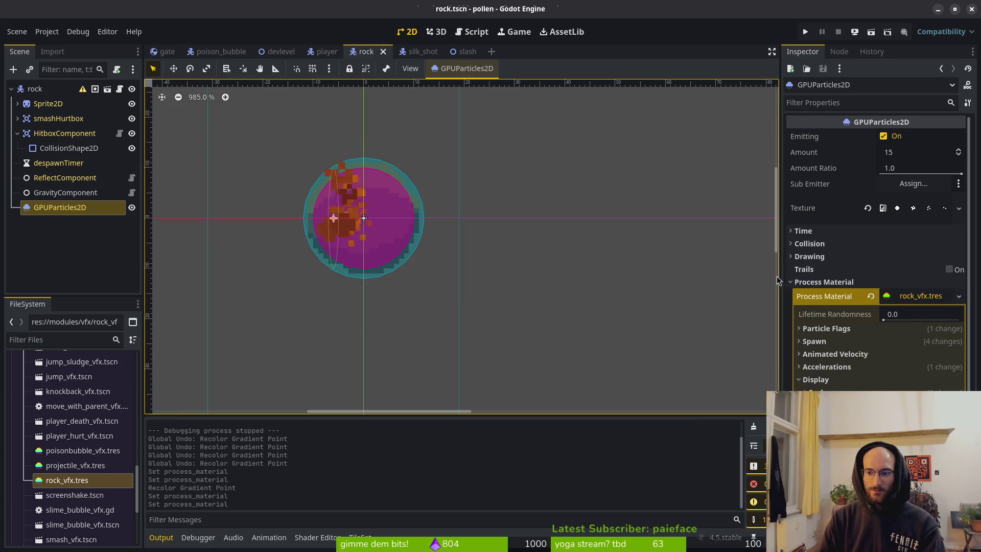
{"action": "left_click", "coordinate": [221, 52]}
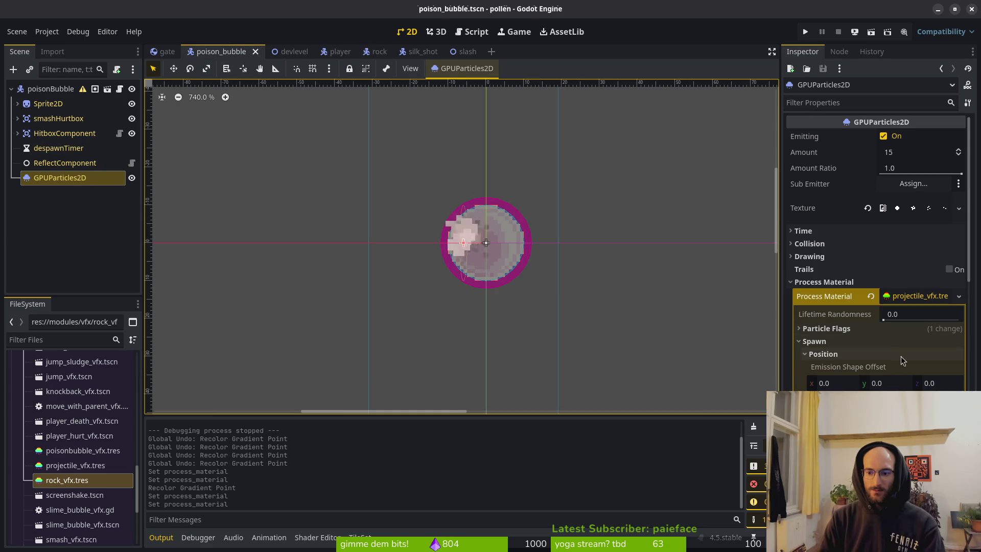
{"action": "scroll", "coordinate": [899, 354], "scroll_direction": "down", "scroll_amount": 5}
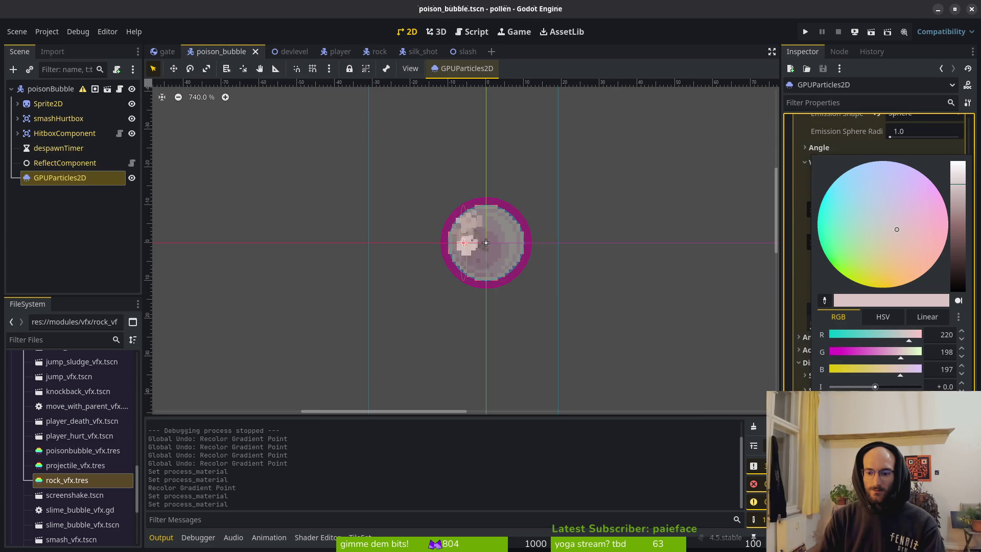
{"action": "key", "text": "ctrl+s"}
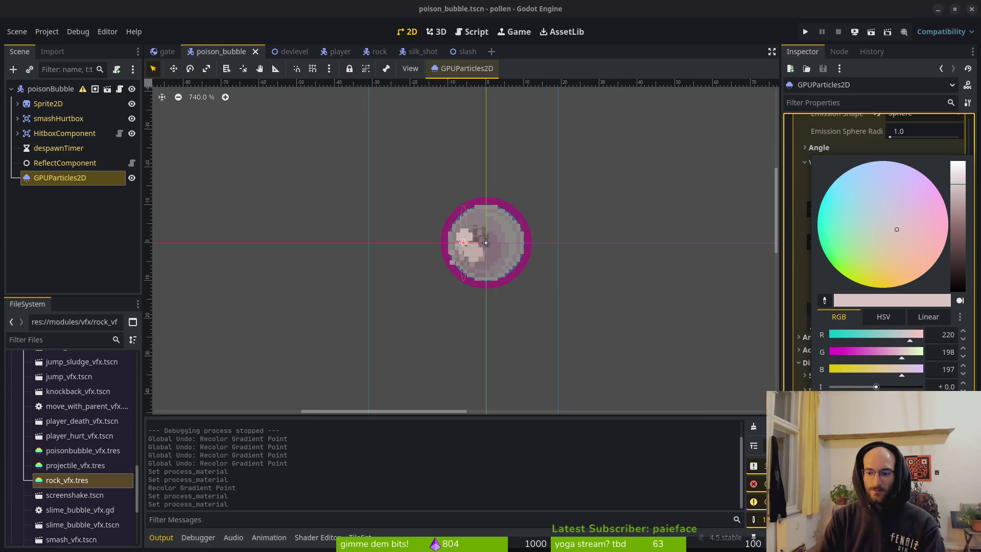
Step: Clear the process material again and reload projectile_vfx.tres into the poison bubble emitter
{"action": "left_click", "coordinate": [522, 347]}
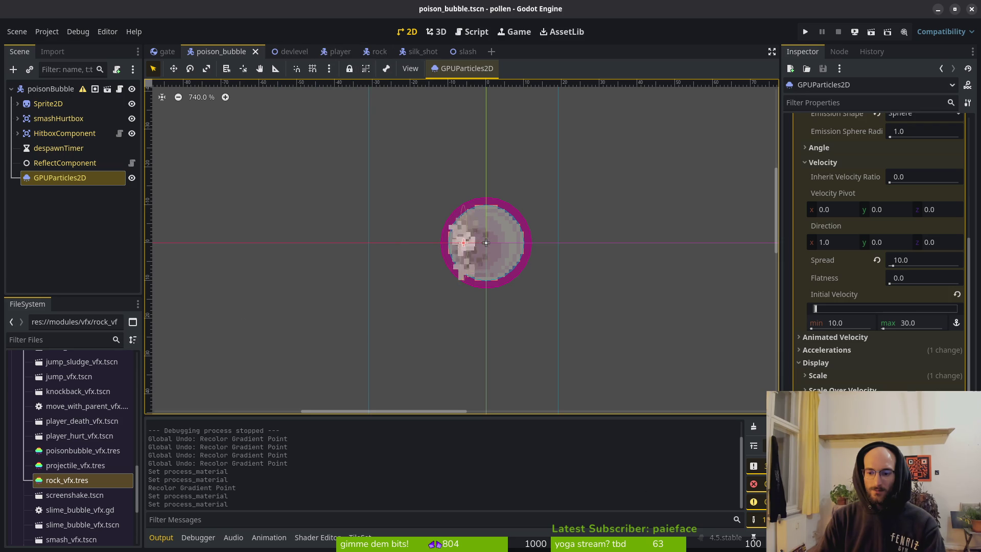
{"action": "scroll", "coordinate": [875, 375], "scroll_direction": "up", "scroll_amount": 5}
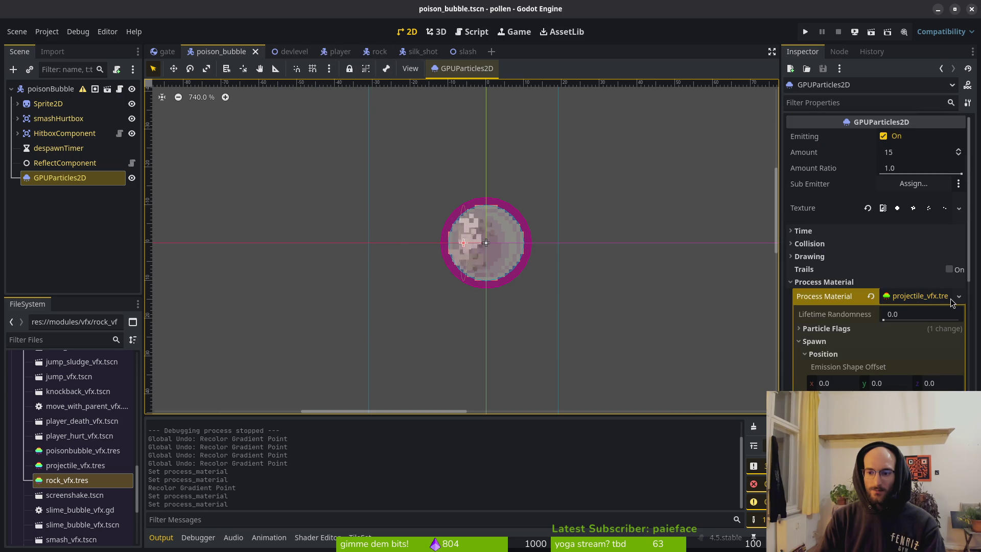
{"action": "left_click", "coordinate": [870, 296]}
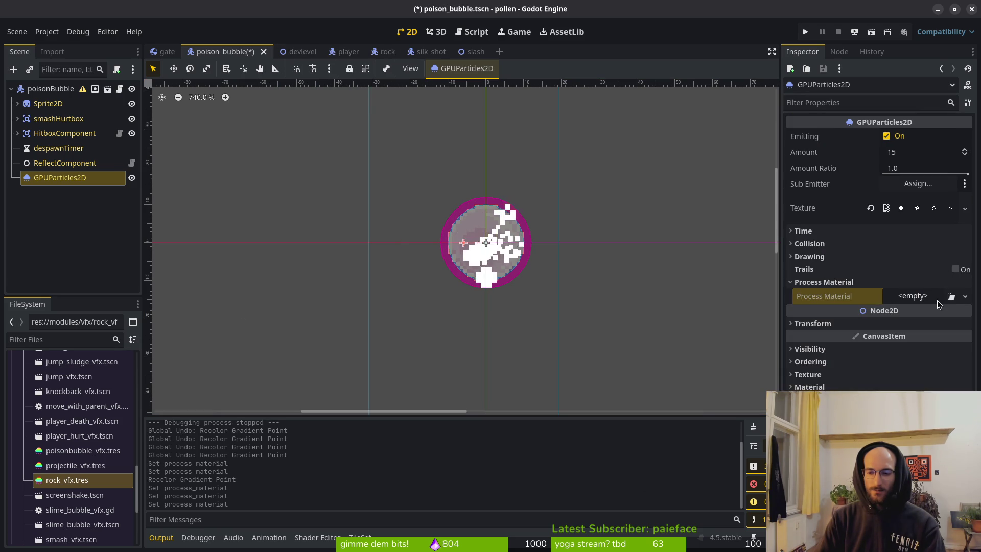
{"action": "left_click", "coordinate": [930, 296]}
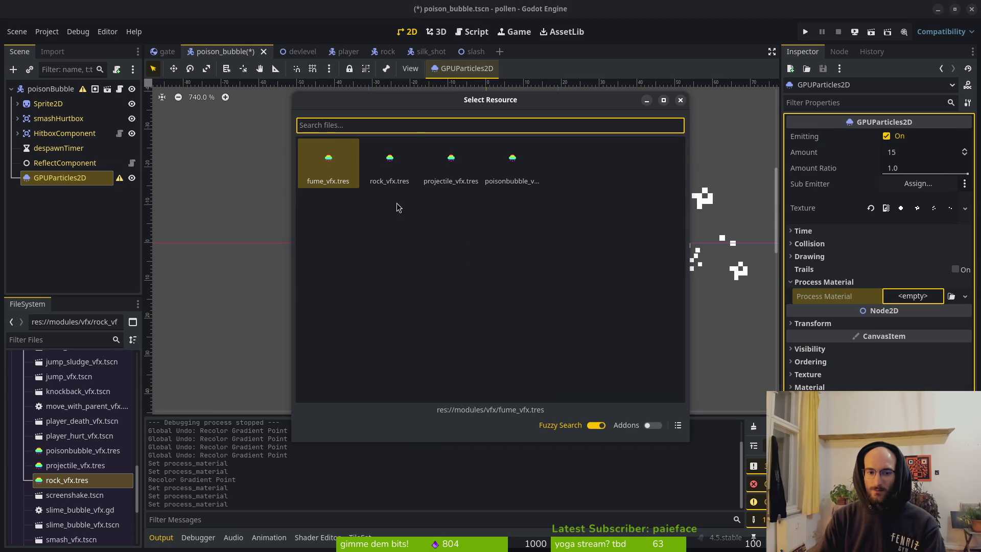
{"action": "double_click", "coordinate": [390, 164]}
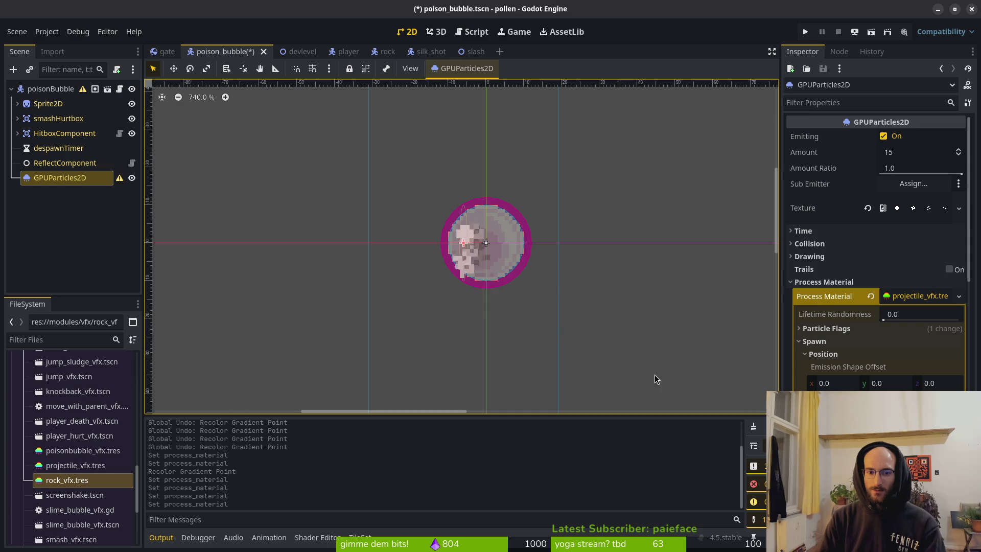
{"action": "left_click", "coordinate": [958, 296]}
{"action": "key", "text": "Escape"}
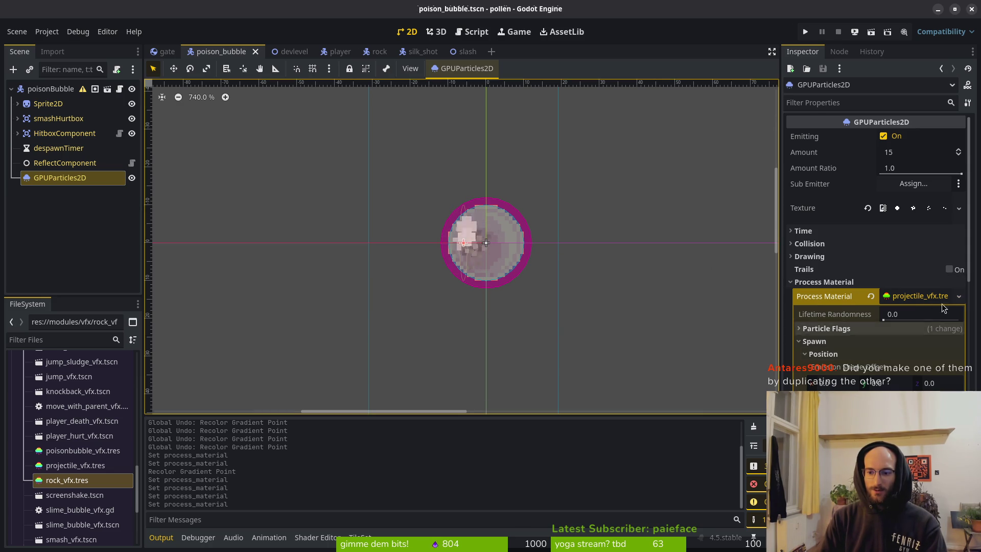
{"action": "left_click", "coordinate": [958, 296]}
Step: Save the poison bubble's material over poisonbubble_vfx.tres and expand its Color Curves gradient
{"action": "left_click", "coordinate": [891, 460]}
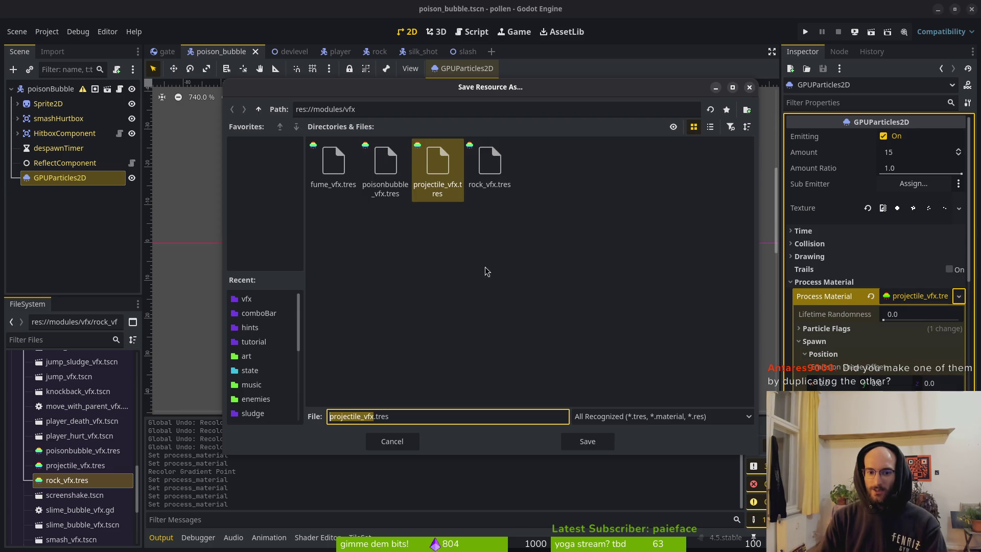
{"action": "left_click", "coordinate": [383, 192]}
{"action": "left_click", "coordinate": [588, 441]}
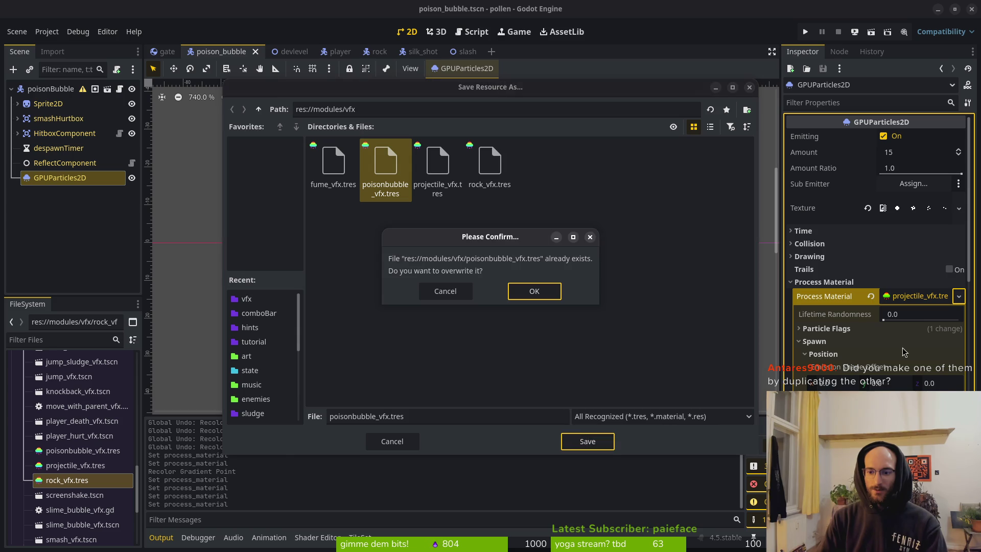
{"action": "left_click", "coordinate": [534, 291]}
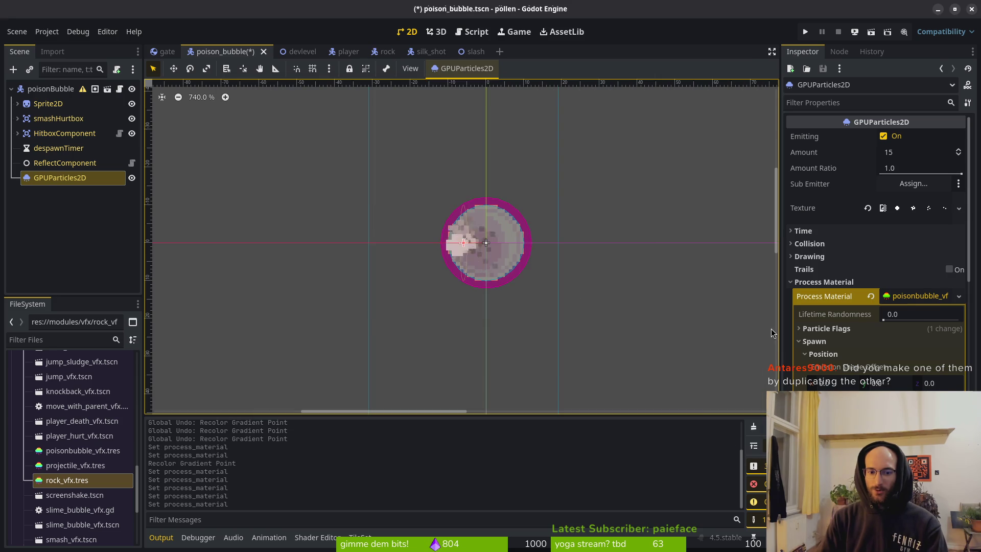
{"action": "left_click", "coordinate": [925, 296]}
{"action": "left_click", "coordinate": [924, 296]}
{"action": "scroll", "coordinate": [879, 255], "scroll_direction": "down", "scroll_amount": 10}
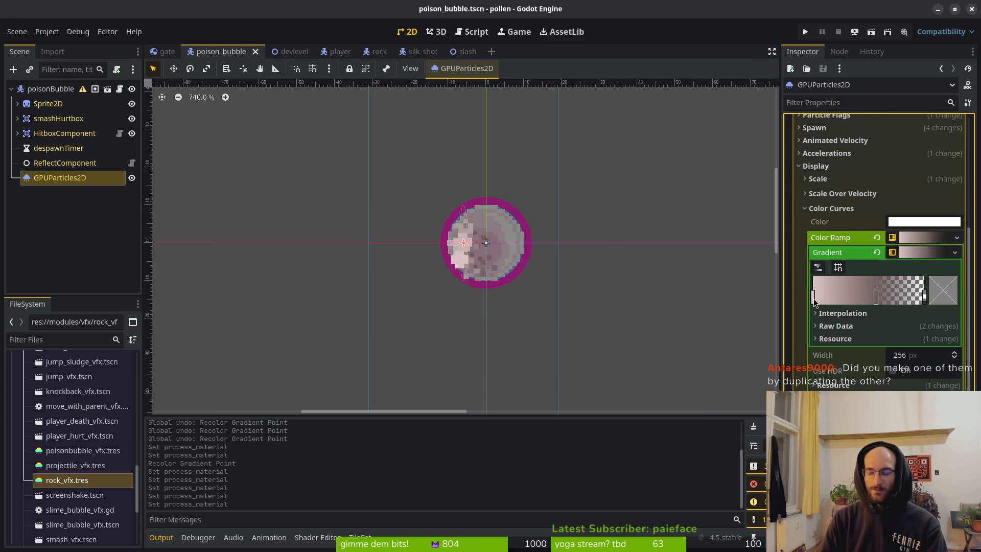
{"action": "key", "text": "alt+Tab"}
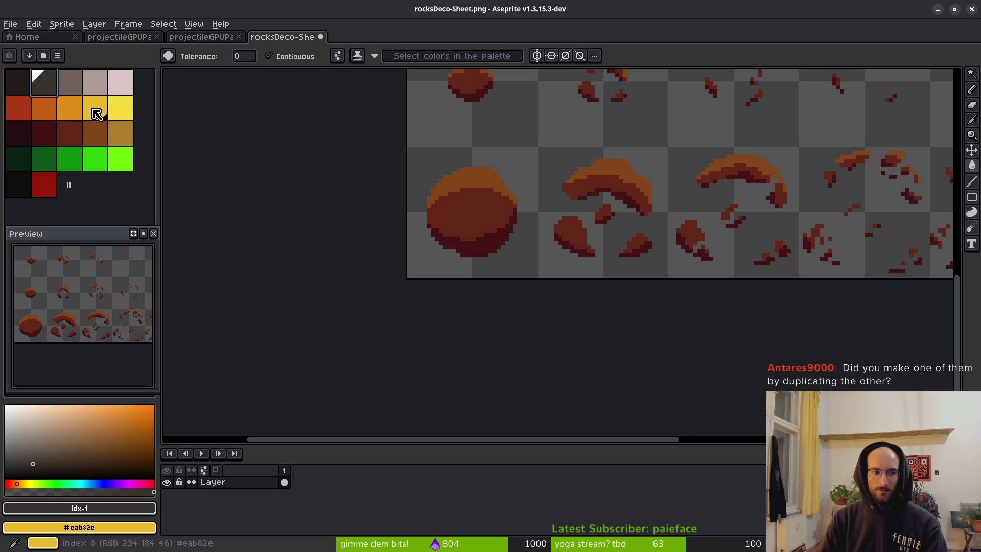
Step: View the hex codes of the rock palette's yellow, orange and darker orange swatches in Aseprite
{"action": "left_click", "coordinate": [97, 110]}
{"action": "left_click", "coordinate": [87, 525]}
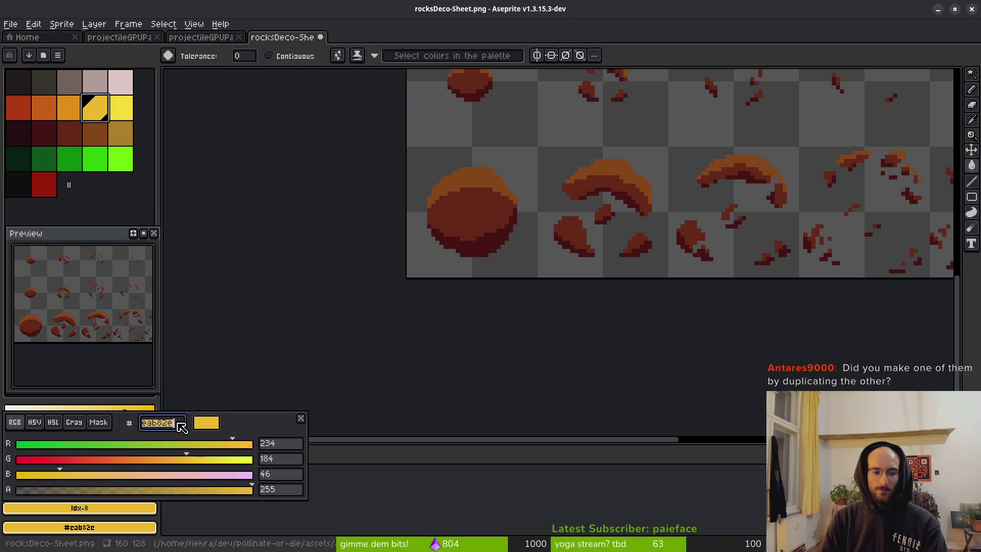
{"action": "left_click", "coordinate": [72, 108]}
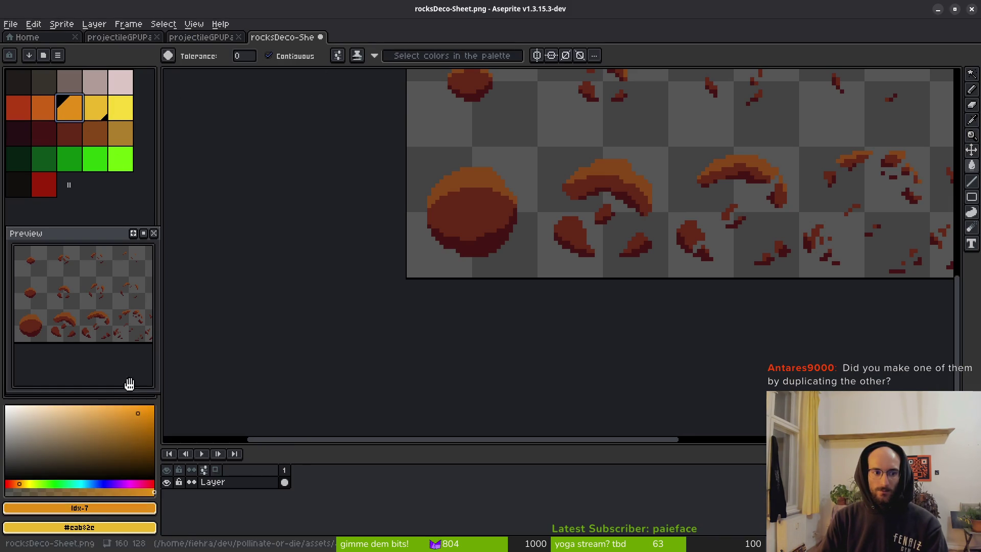
{"action": "left_click", "coordinate": [121, 510]}
{"action": "key", "text": "Escape"}
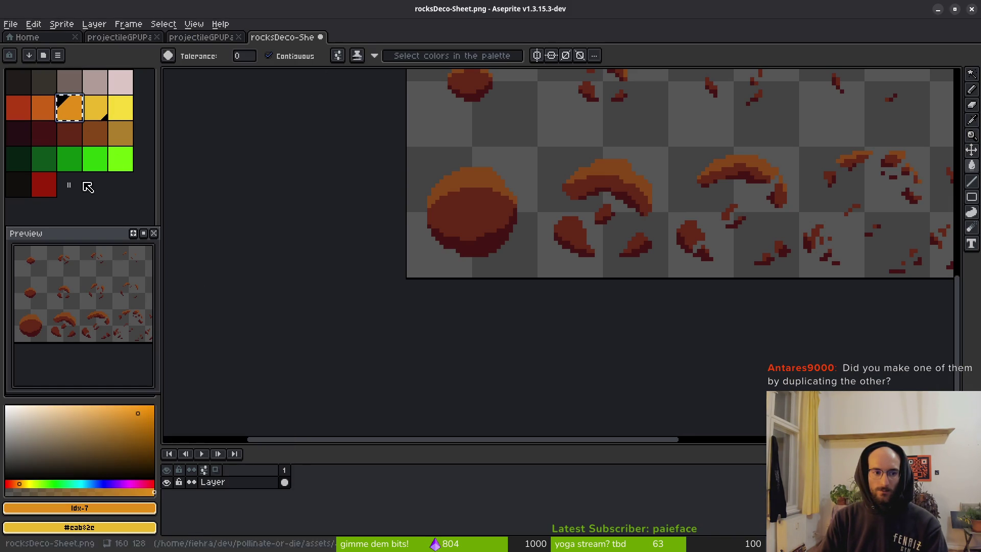
{"action": "left_click", "coordinate": [106, 506]}
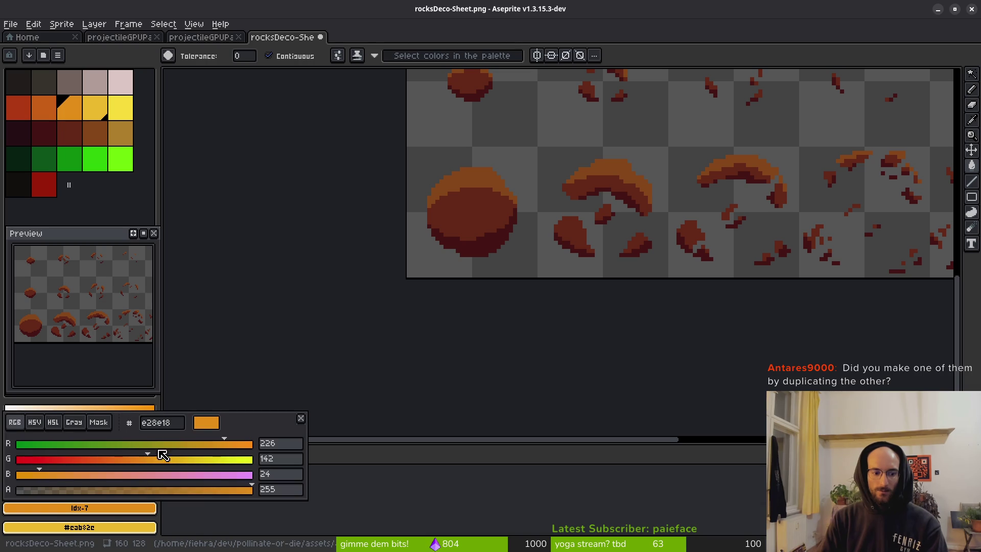
{"action": "left_click", "coordinate": [44, 106]}
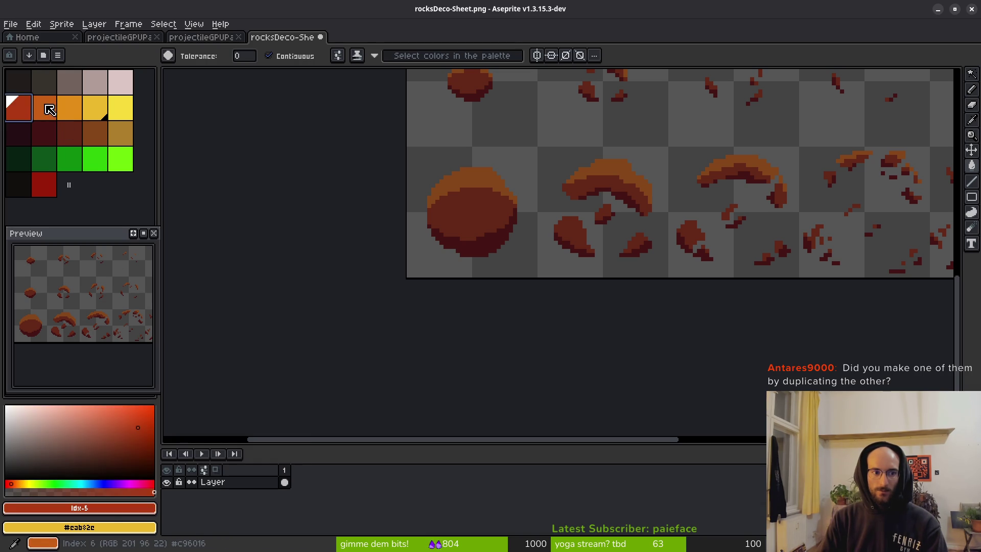
{"action": "left_click", "coordinate": [140, 508]}
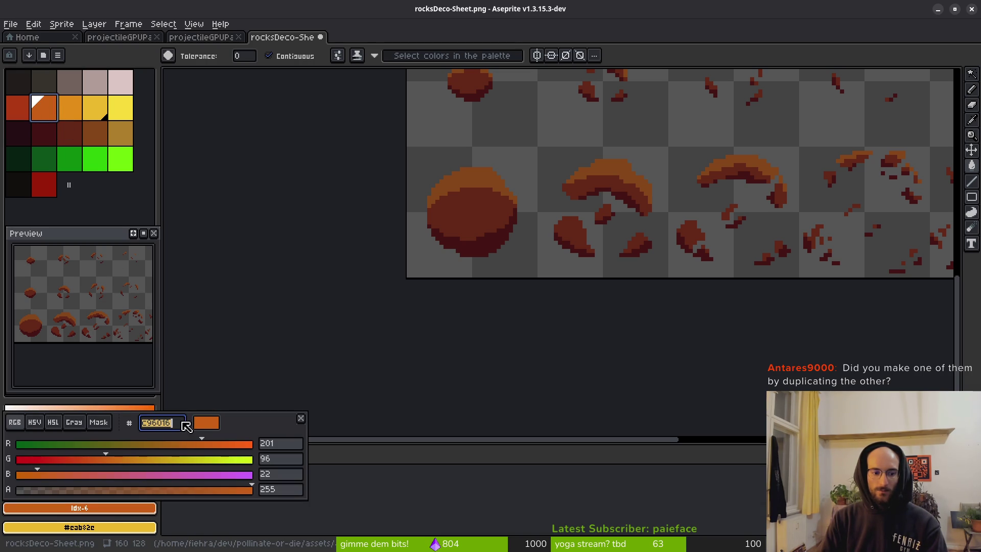
Step: Copy the hex codes of the rust-red, darker orange and dark red palette swatches
{"action": "left_click", "coordinate": [17, 107]}
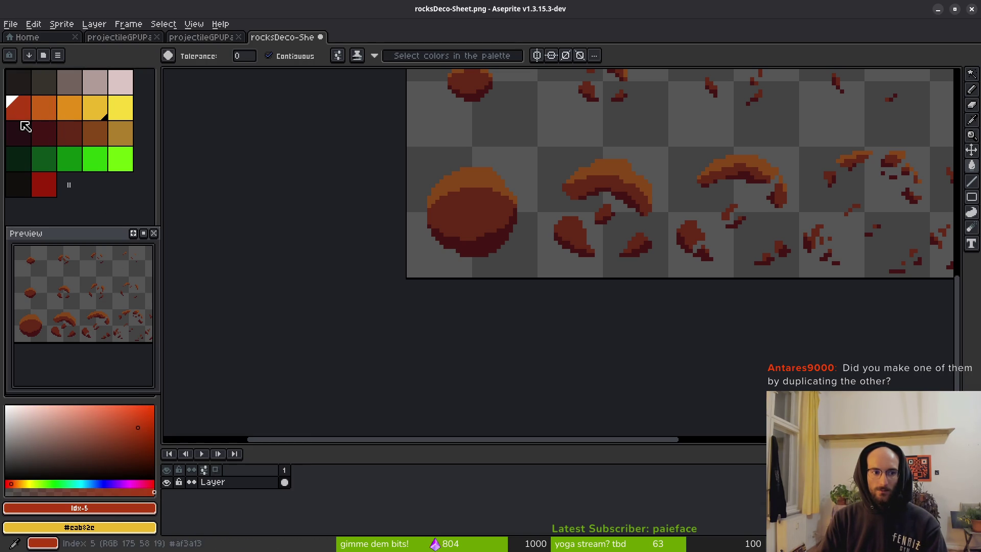
{"action": "left_click", "coordinate": [136, 509]}
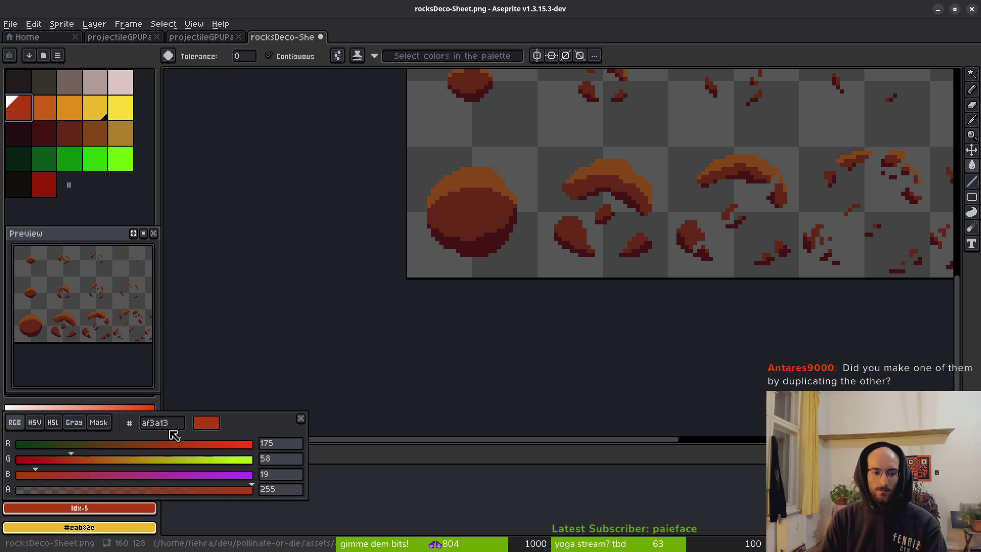
{"action": "left_click", "coordinate": [55, 112]}
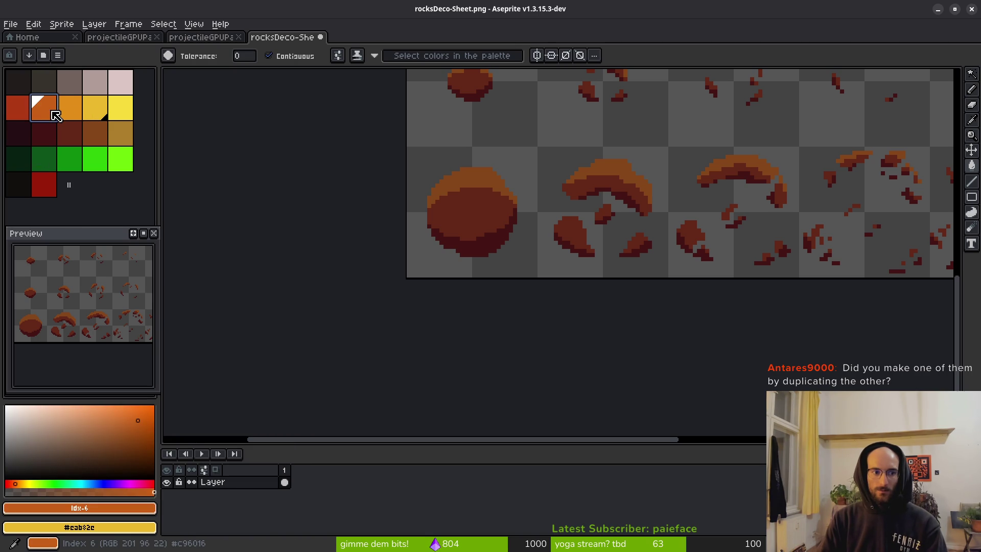
{"action": "left_click", "coordinate": [136, 508]}
{"action": "left_click", "coordinate": [136, 508]}
{"action": "key", "text": "9"}
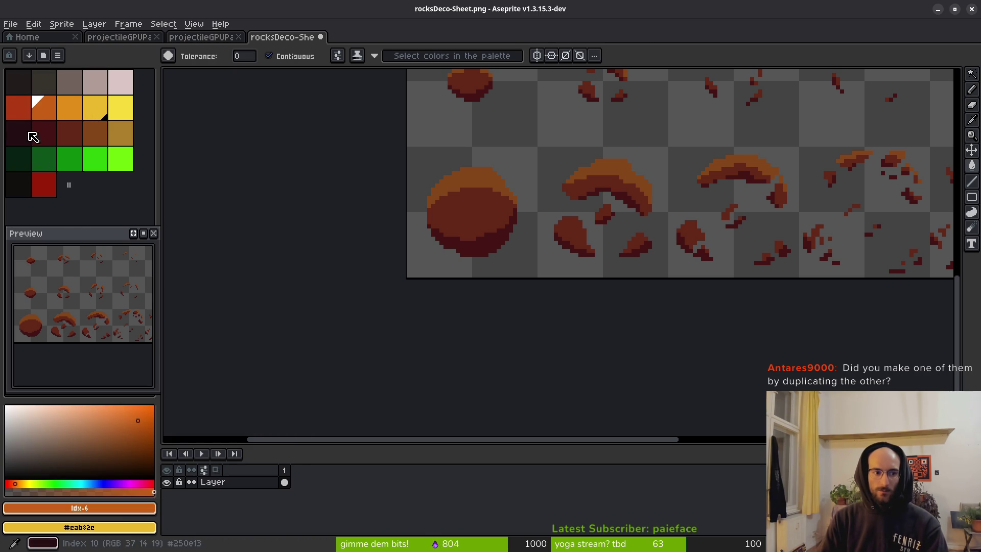
{"action": "left_click", "coordinate": [44, 185]}
{"action": "left_click", "coordinate": [131, 508]}
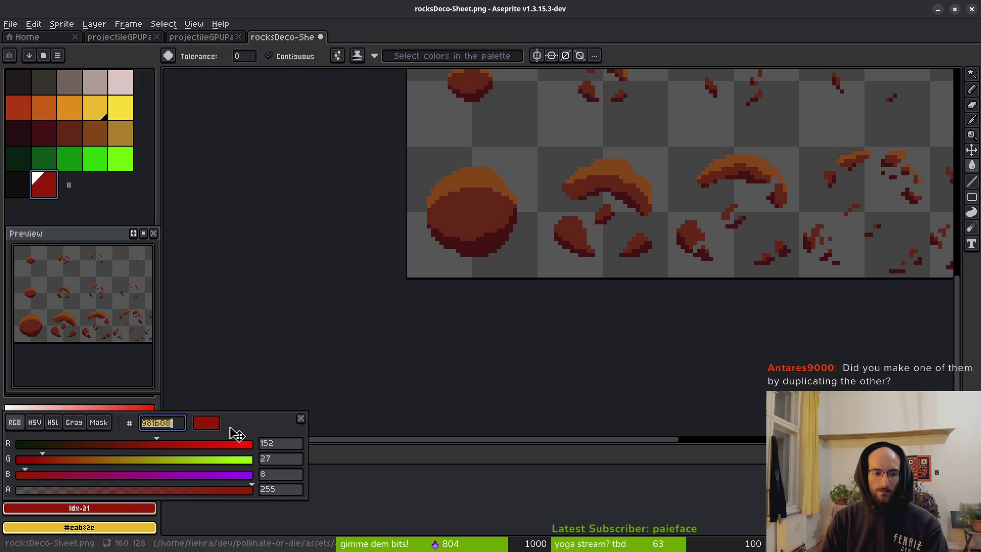
{"action": "key", "text": "alt+Tab"}
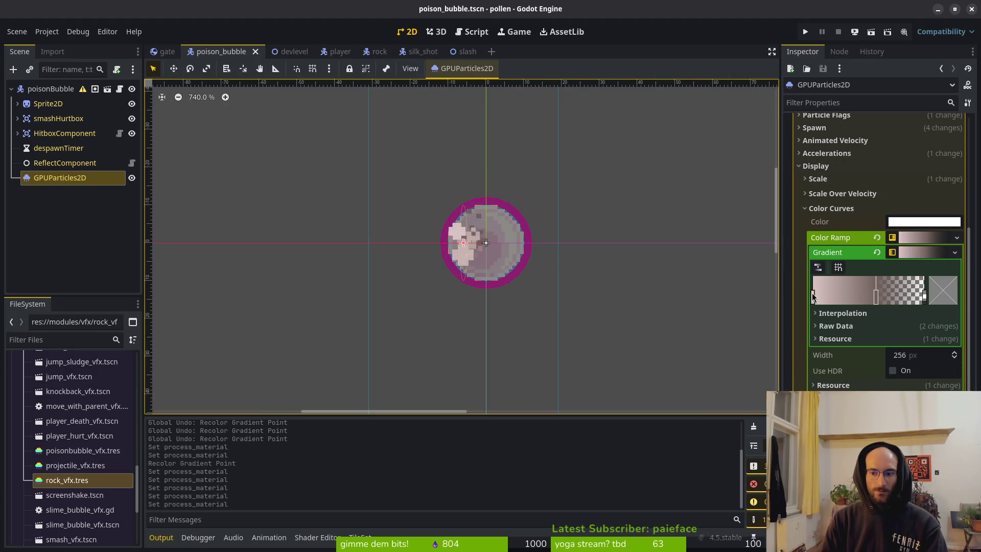
Step: Set the gradient's first point to the palette's yellow, hex eab82e
{"action": "double_click", "coordinate": [814, 296]}
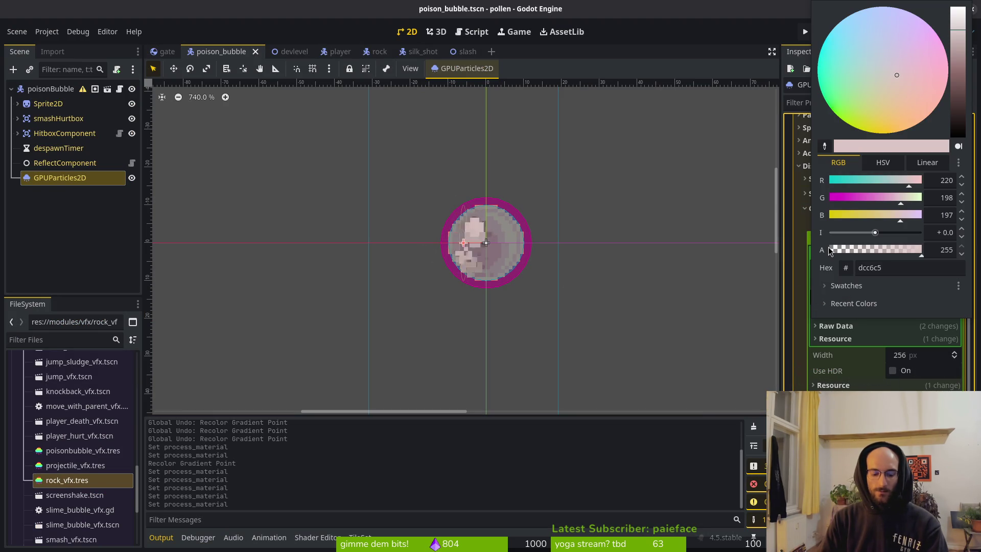
{"action": "key", "text": "super+v"}
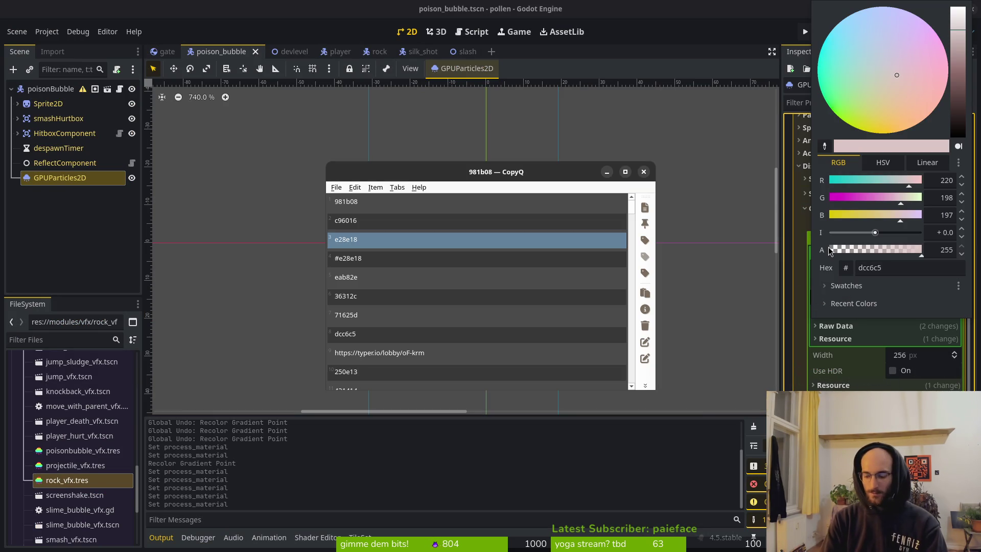
{"action": "key", "text": "Escape"}
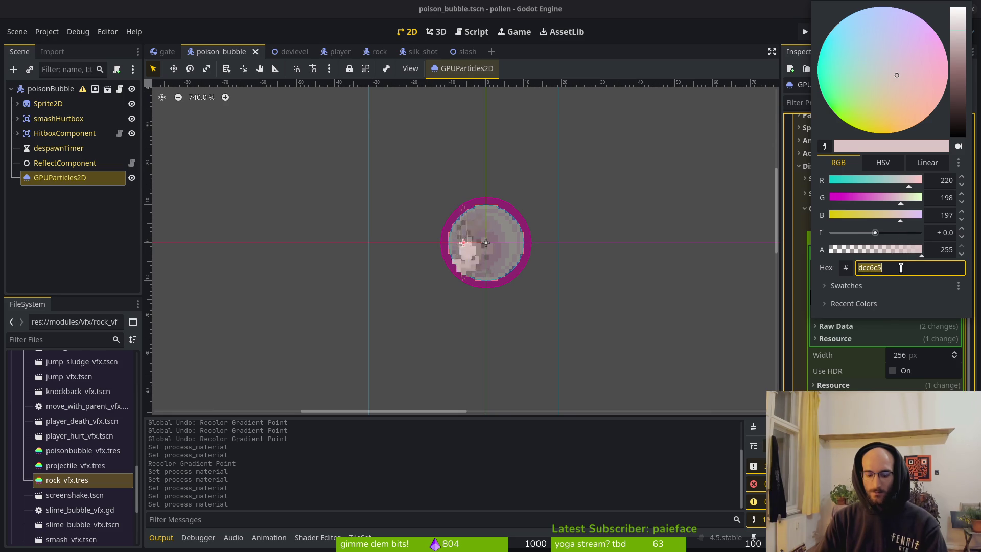
{"action": "type", "text": "e28e18"}
{"action": "key", "text": "Return"}
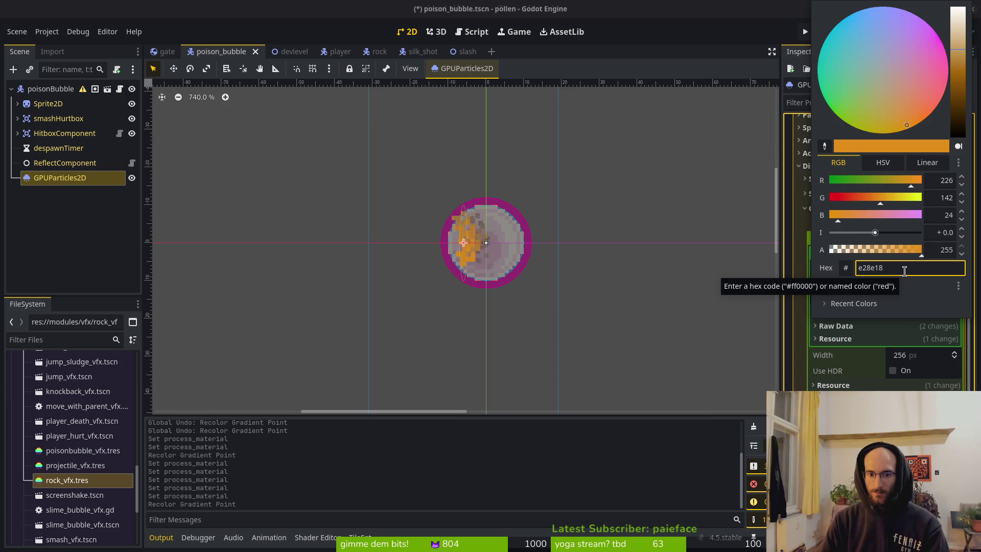
{"action": "key", "text": "alt+Tab"}
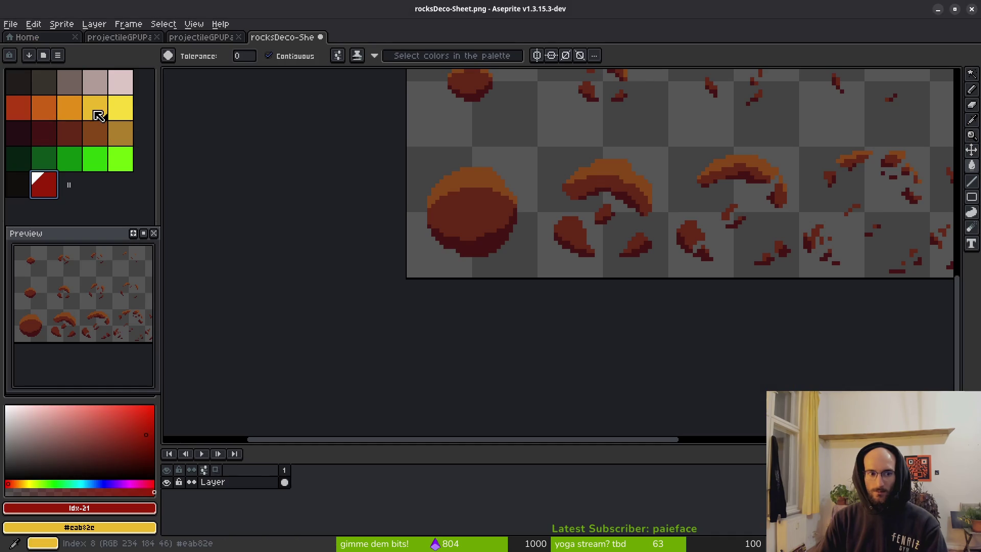
{"action": "left_click", "coordinate": [99, 114]}
{"action": "left_click", "coordinate": [127, 513]}
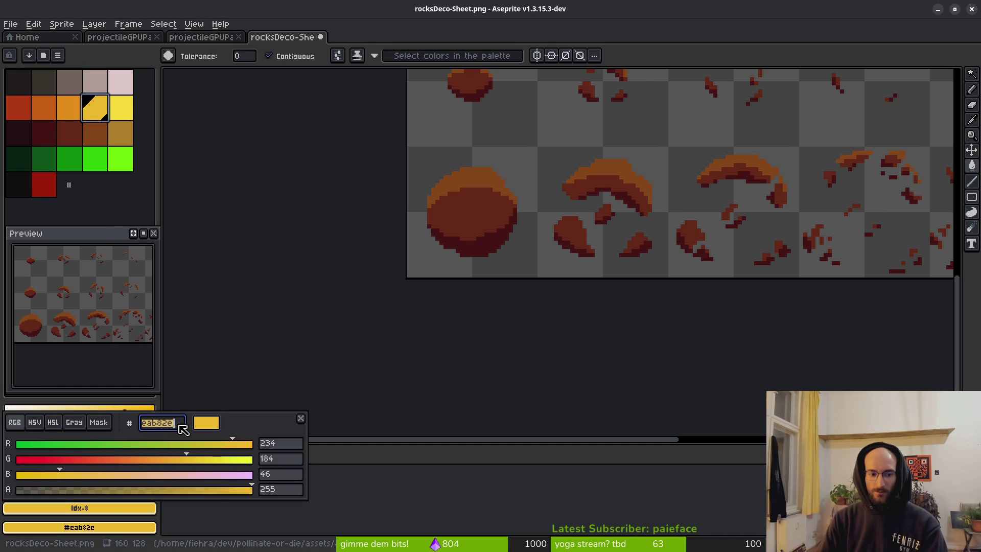
{"action": "key", "text": "alt+Tab"}
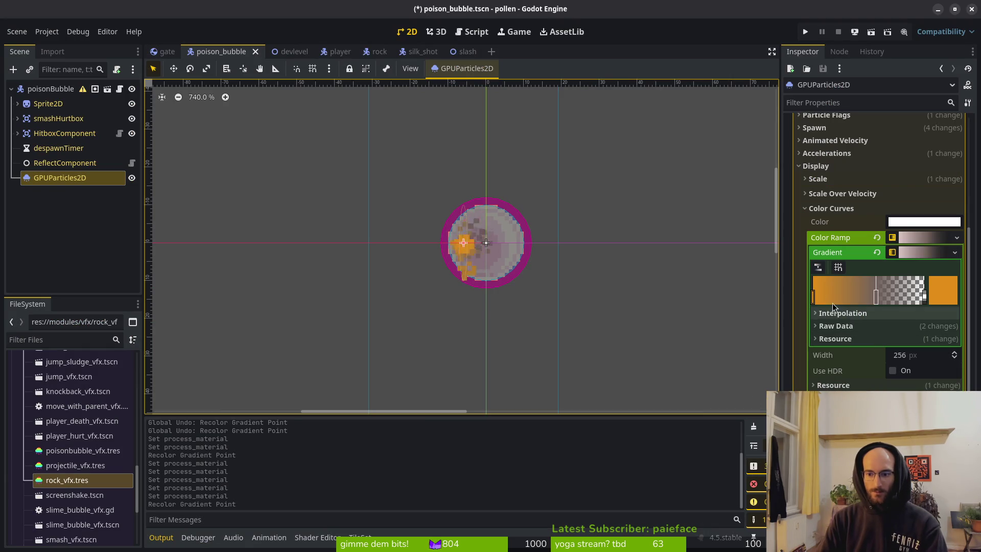
{"action": "double_click", "coordinate": [814, 296]}
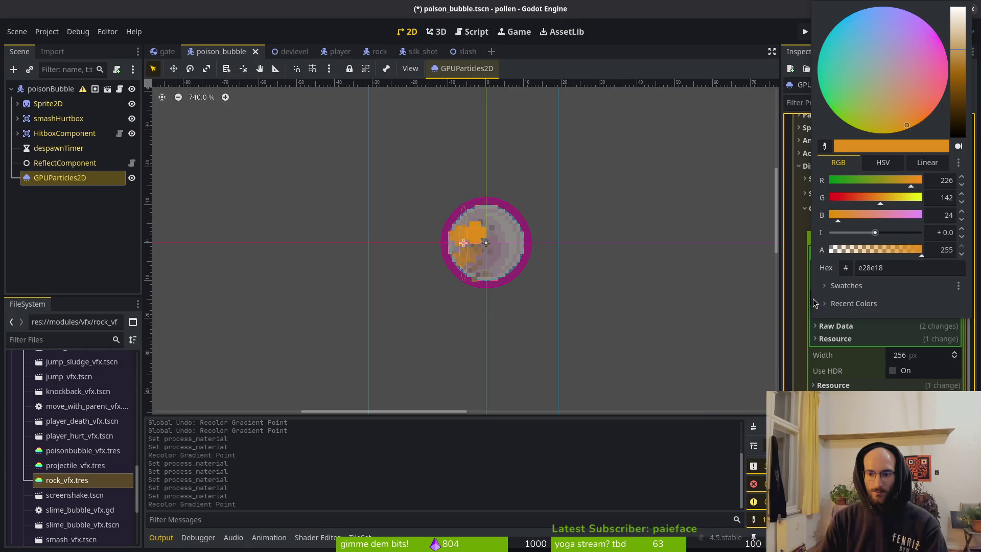
{"action": "left_click", "coordinate": [904, 267]}
{"action": "type", "text": "eab82e"}
{"action": "key", "text": "Return"}
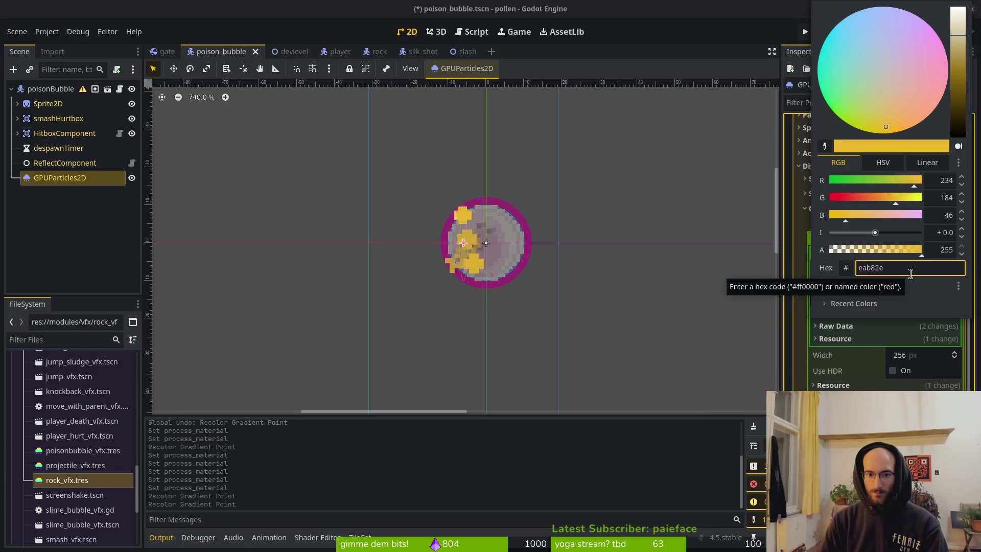
Step: Set the middle gradient point to the palette's darker orange, hex c96016
{"action": "key", "text": "alt+Tab"}
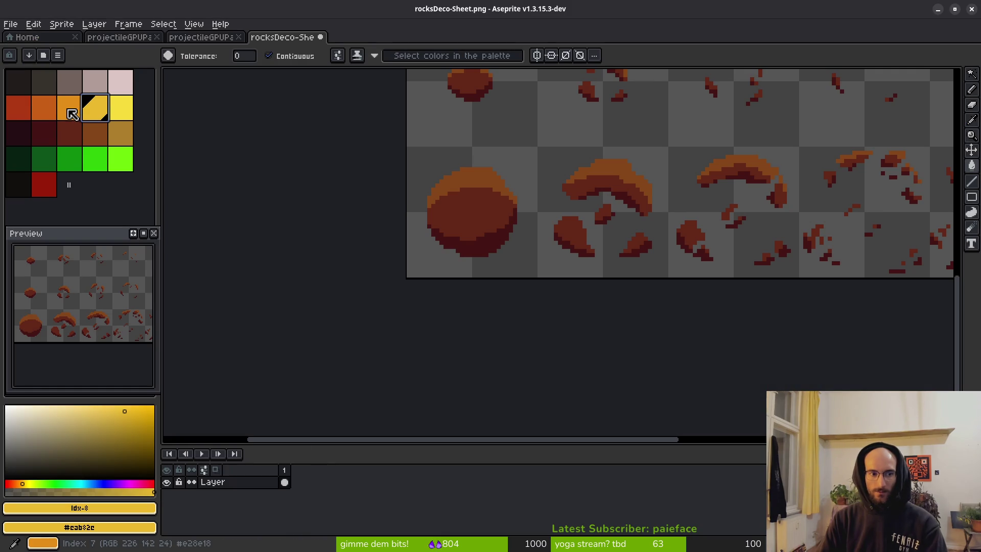
{"action": "left_click", "coordinate": [53, 114]}
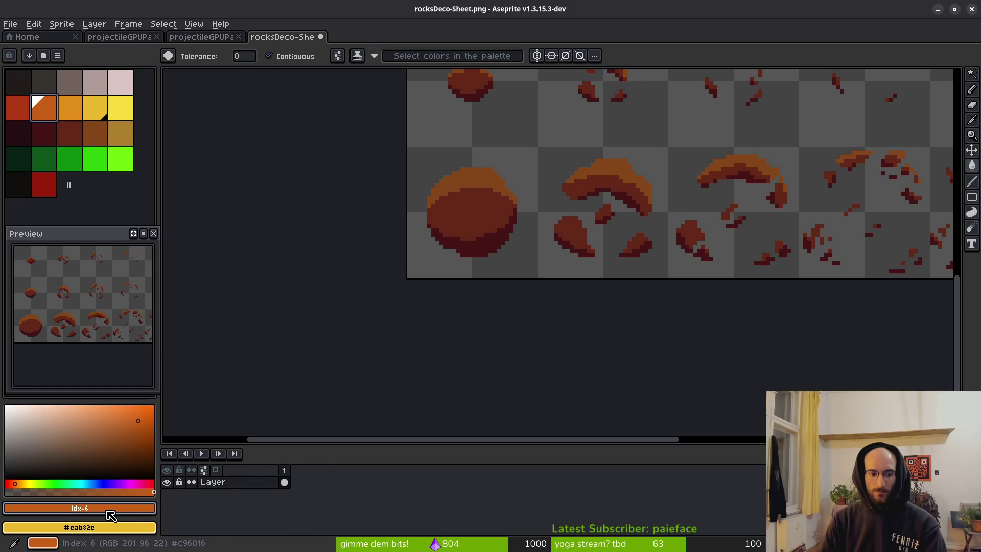
{"action": "left_click", "coordinate": [105, 508]}
{"action": "key", "text": "alt+Tab"}
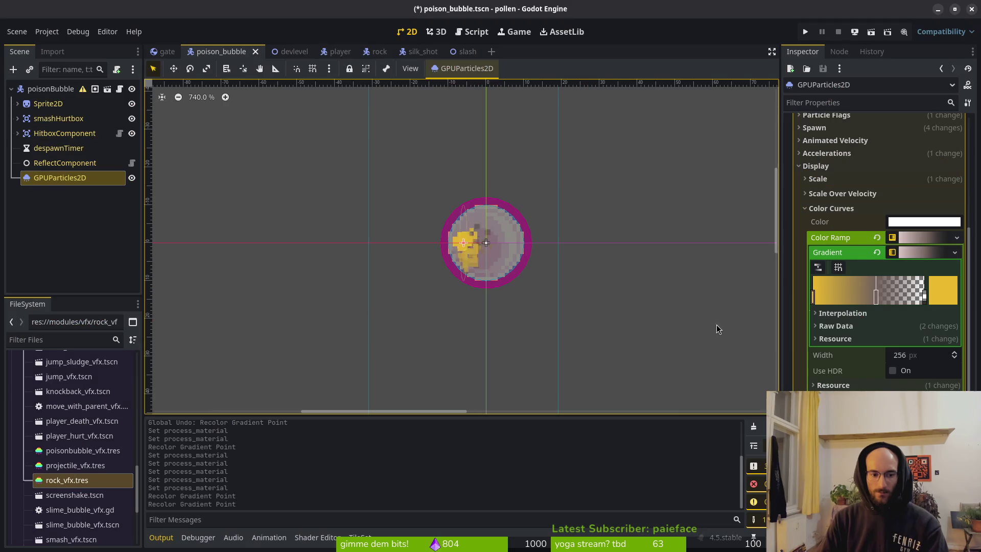
{"action": "left_click", "coordinate": [875, 299]}
{"action": "left_click", "coordinate": [903, 268]}
{"action": "type", "text": "c96016"}
{"action": "key", "text": "Return"}
{"action": "key", "text": "Escape"}
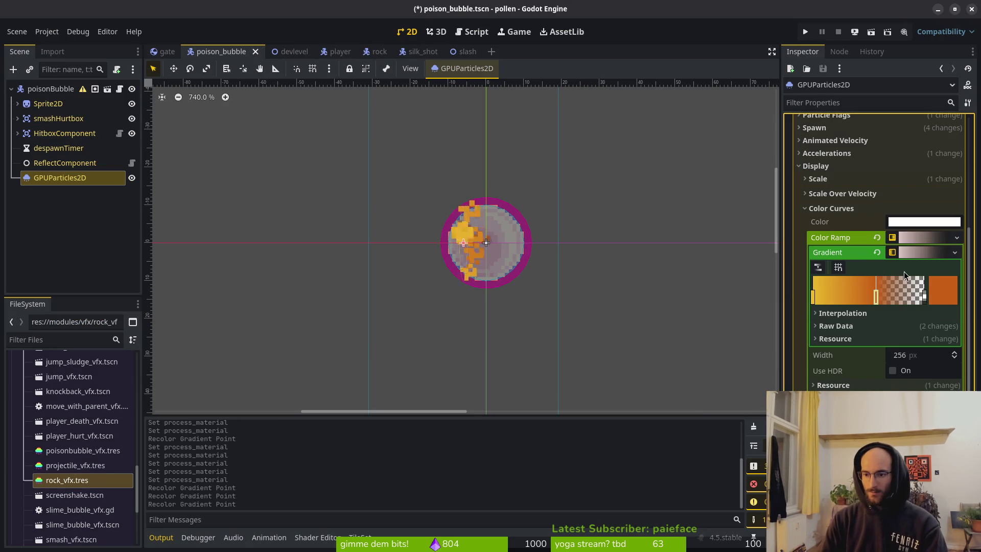
Step: Paste dark red 981b08 from the Aseprite palette into the gradient's transparent end point
{"action": "double_click", "coordinate": [924, 299]}
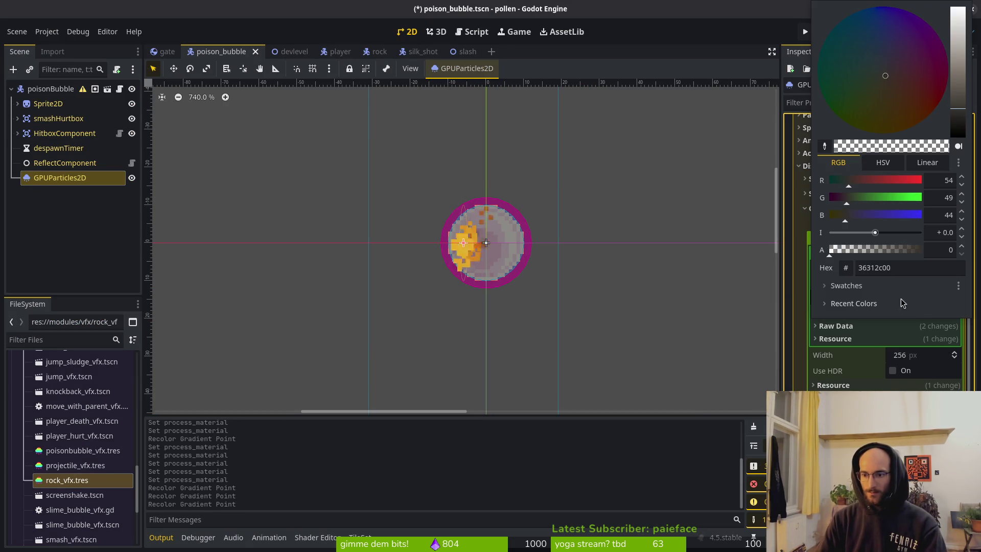
{"action": "key", "text": "alt+Tab"}
{"action": "key", "text": "alt+Tab"}
{"action": "key", "text": "alt+Tab"}
{"action": "left_click", "coordinate": [44, 184]}
{"action": "left_click", "coordinate": [127, 507]}
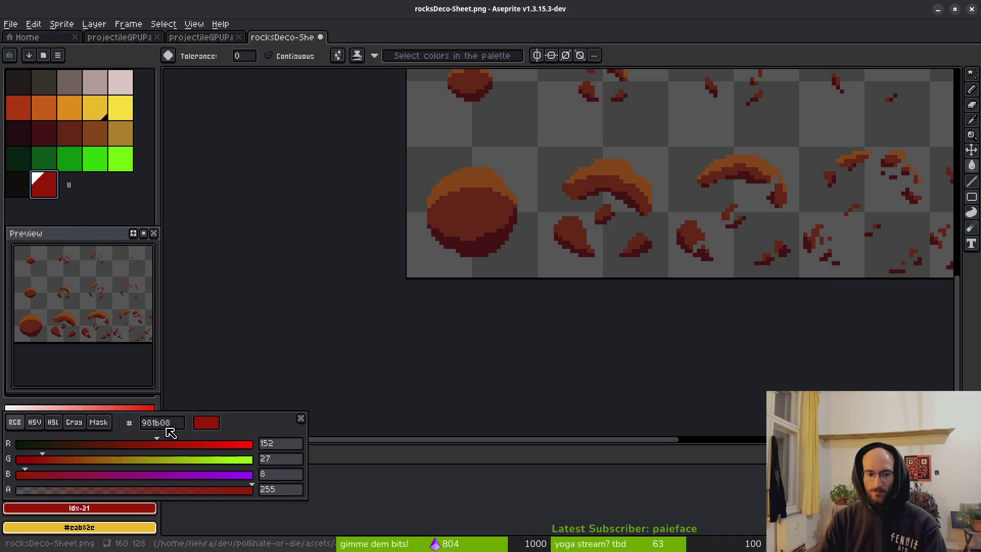
{"action": "key", "text": "alt+Tab"}
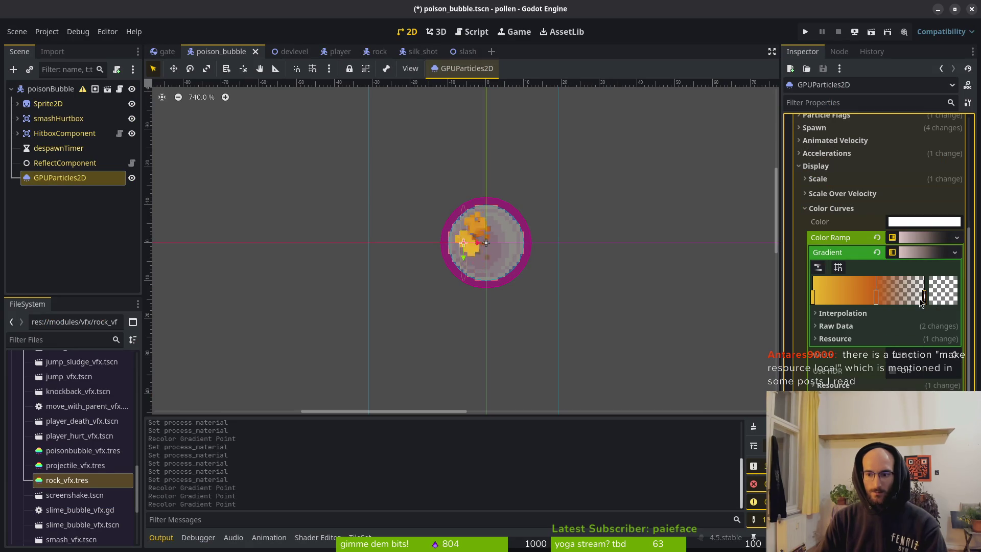
{"action": "double_click", "coordinate": [924, 298]}
{"action": "left_click", "coordinate": [912, 268]}
{"action": "type", "text": "981b08"}
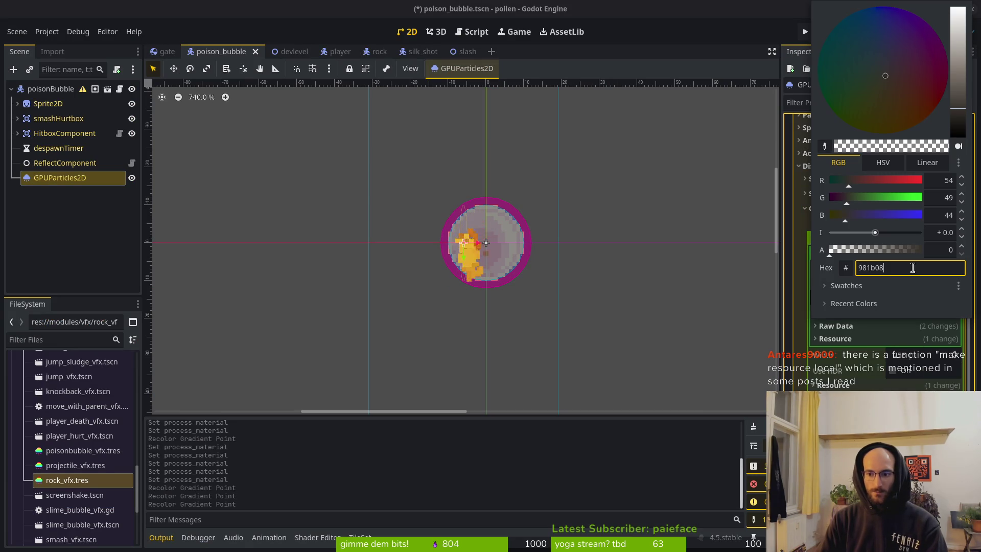
{"action": "key", "text": "Return"}
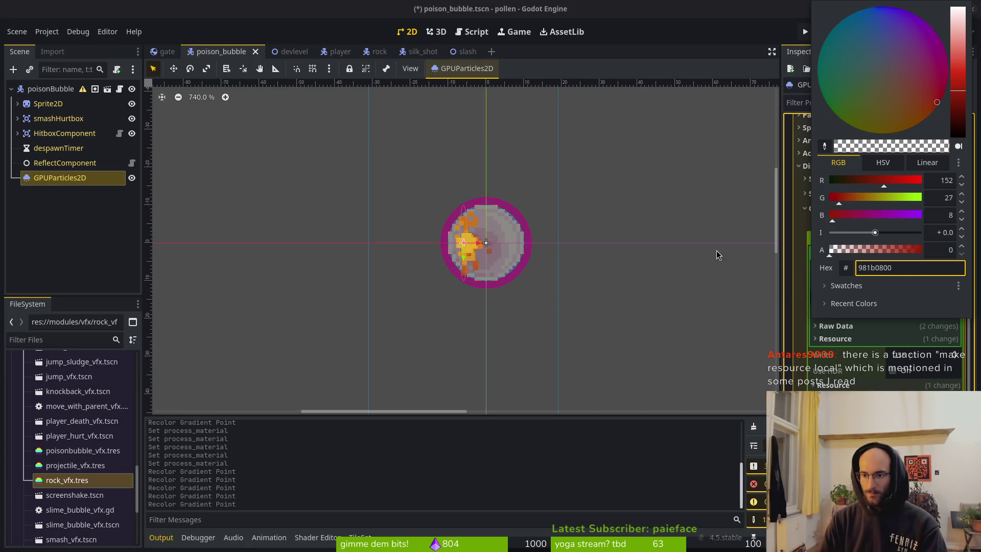
{"action": "left_click", "coordinate": [800, 279]}
{"action": "double_click", "coordinate": [929, 304]}
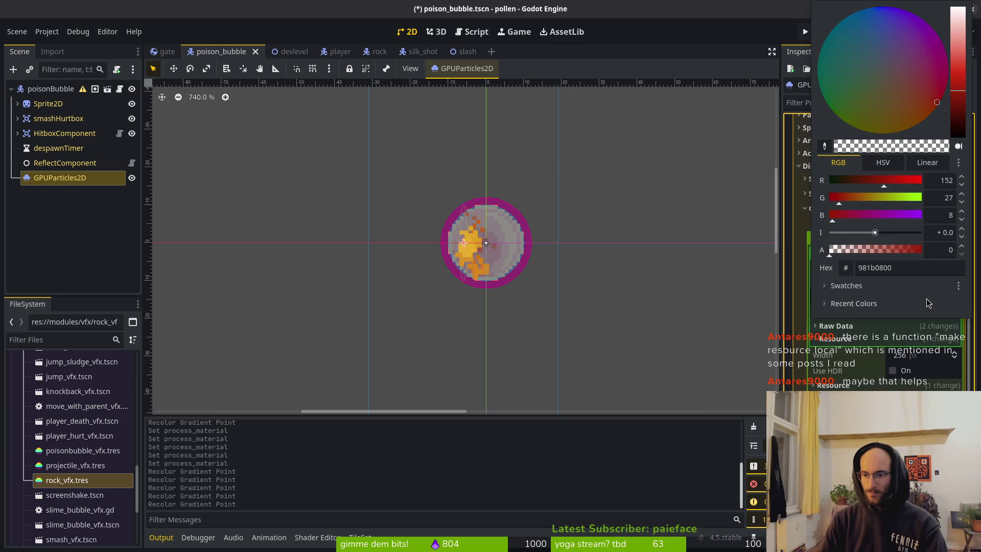
{"action": "left_click", "coordinate": [798, 320]}
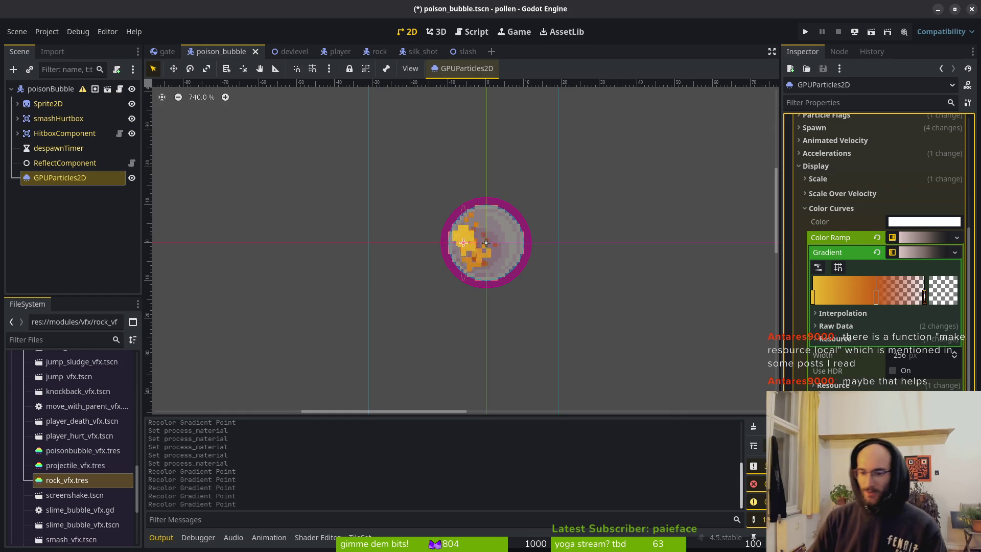
Step: Collapse the Color Curves and Display sections and save the poison bubble scene
{"action": "left_click", "coordinate": [823, 213]}
{"action": "key", "text": "ctrl+s"}
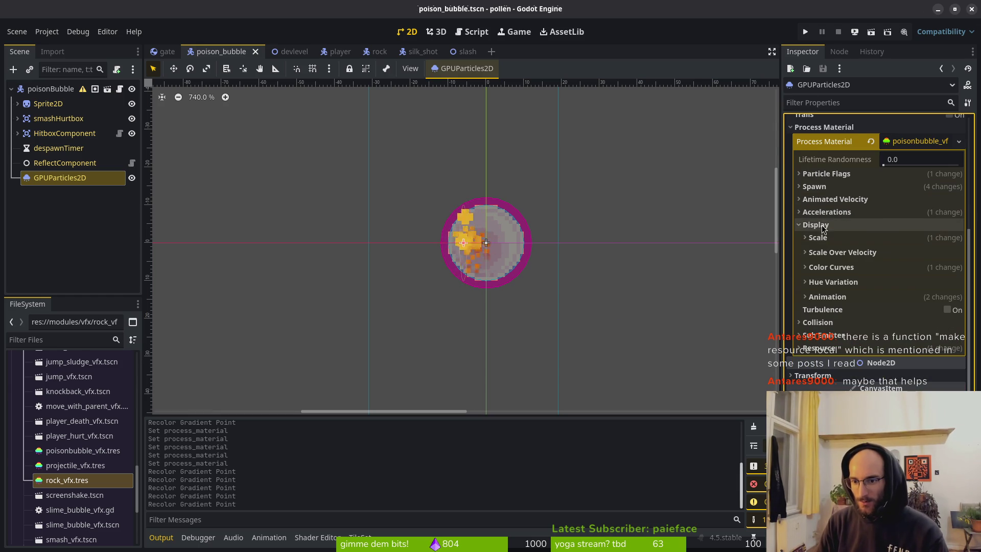
{"action": "left_click", "coordinate": [816, 225]}
{"action": "key", "text": "ctrl+s"}
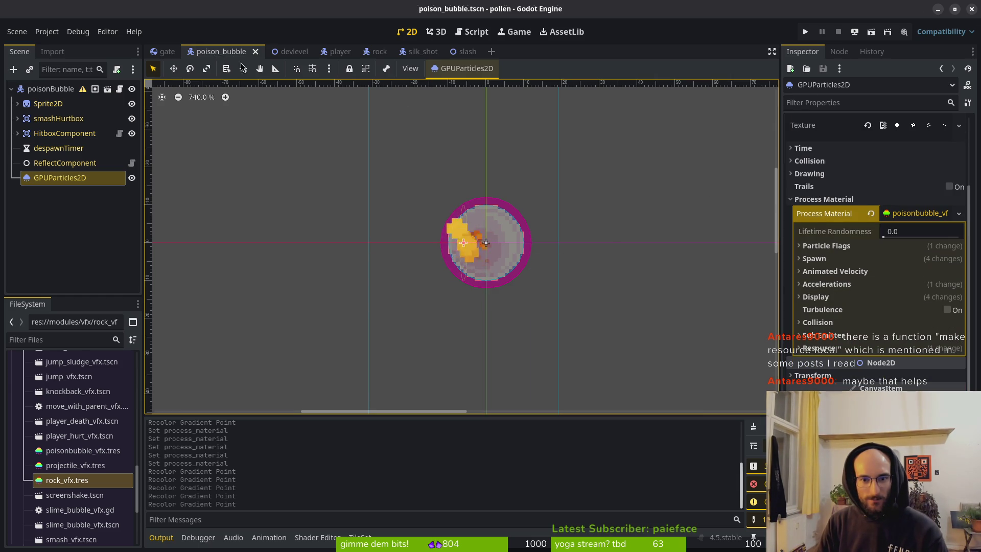
{"action": "left_click", "coordinate": [958, 213]}
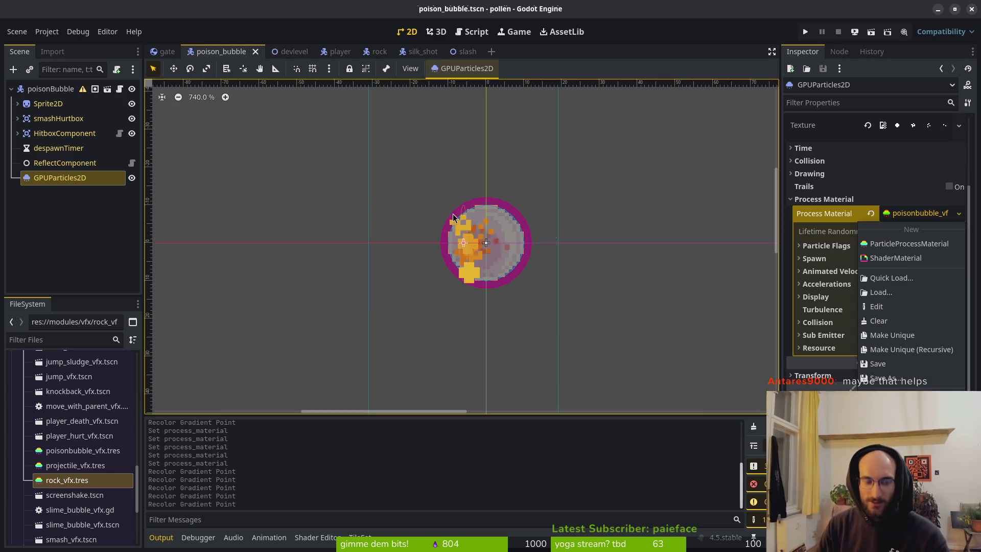
{"action": "key", "text": "ctrl+s"}
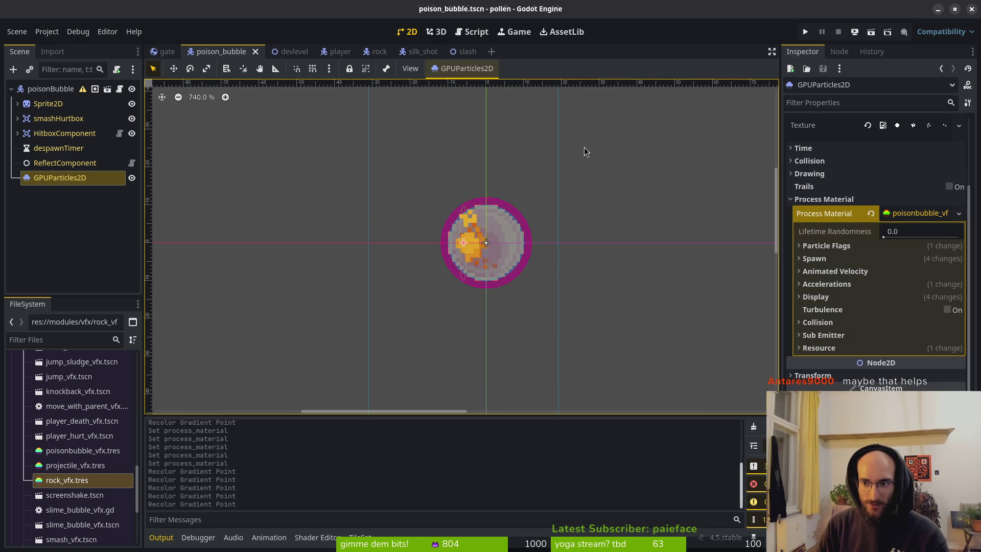
{"action": "left_click", "coordinate": [375, 53]}
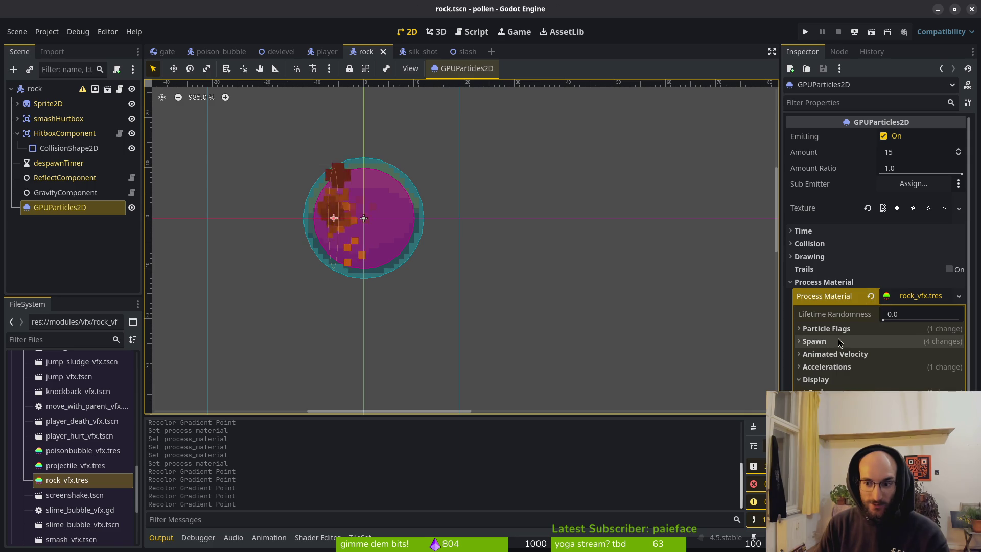
Step: Change the rock particles' gradient colour from orange to near-black red and save the rock scene
{"action": "left_click", "coordinate": [843, 398]}
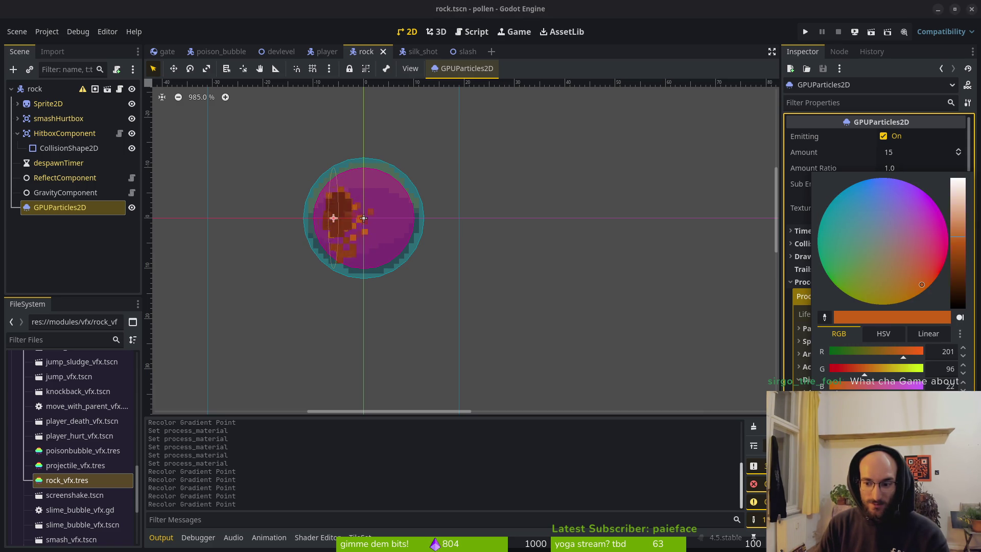
{"action": "left_click", "coordinate": [924, 258]}
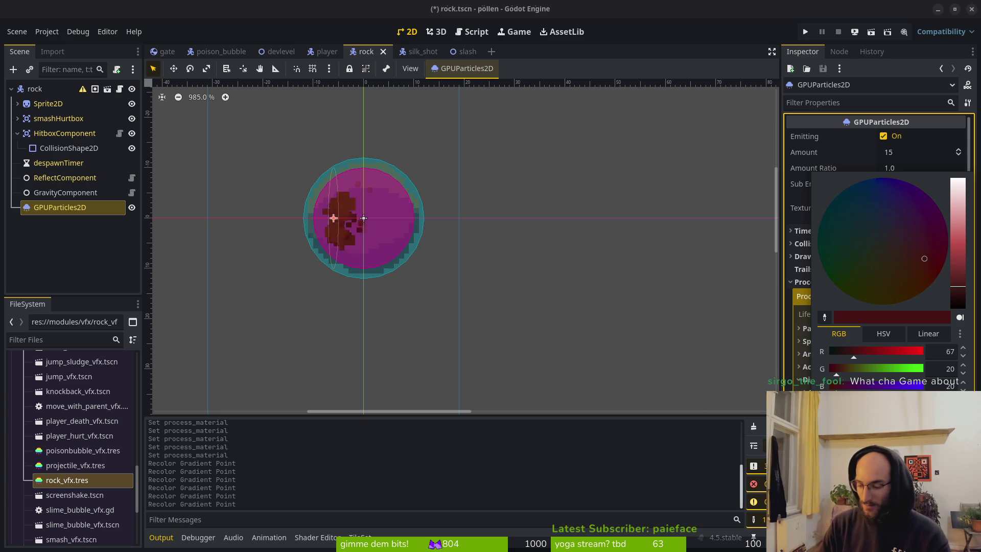
{"action": "left_click", "coordinate": [618, 234]}
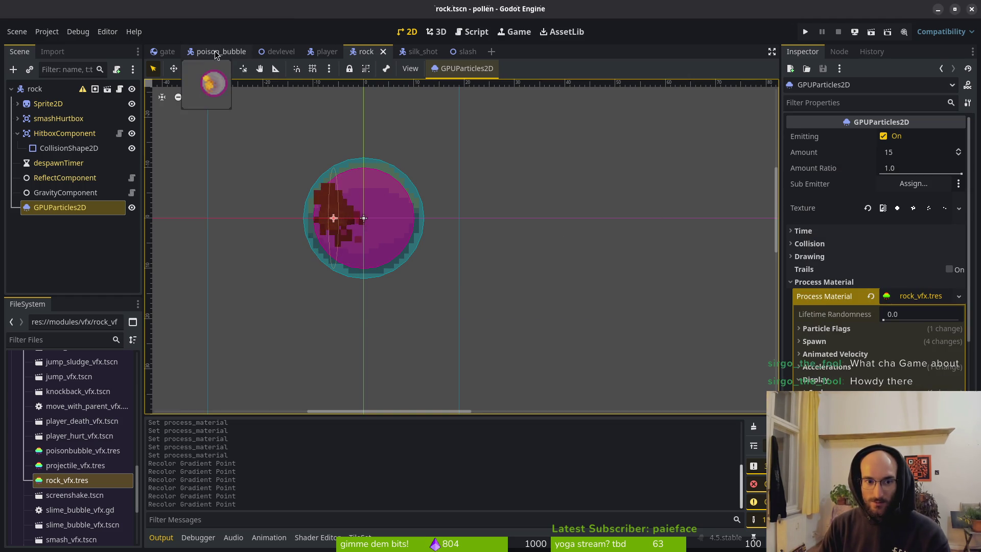
{"action": "left_click", "coordinate": [220, 51]}
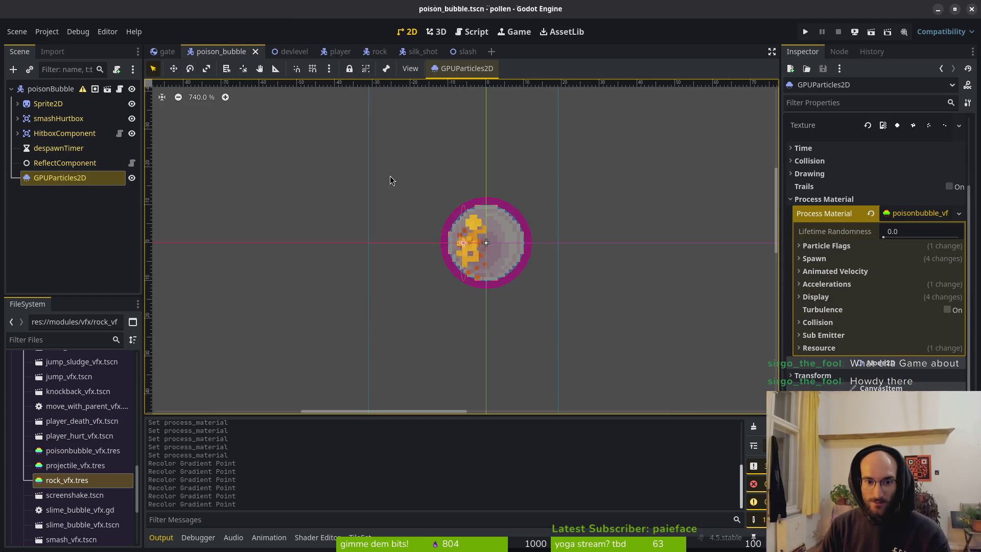
{"action": "left_click", "coordinate": [379, 53]}
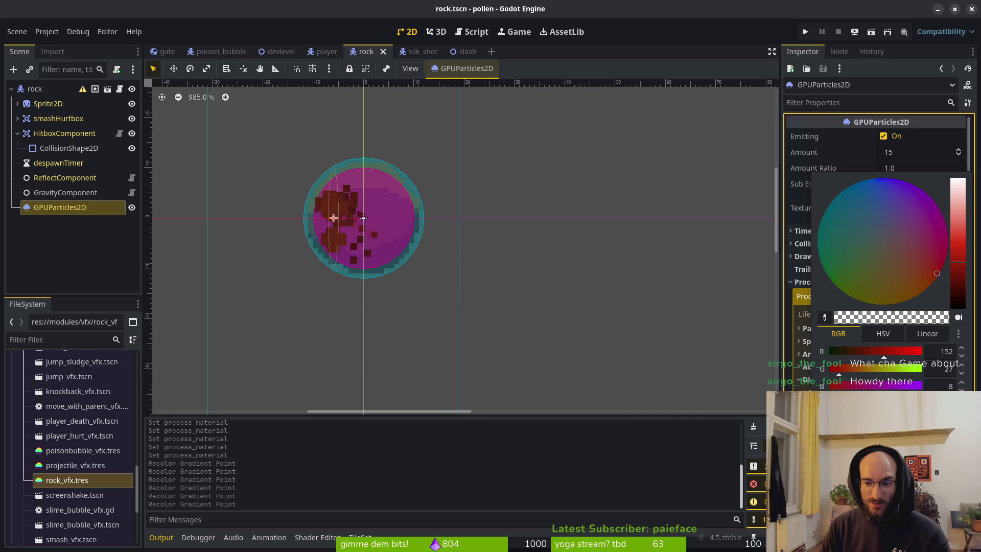
{"action": "key", "text": "ctrl+s"}
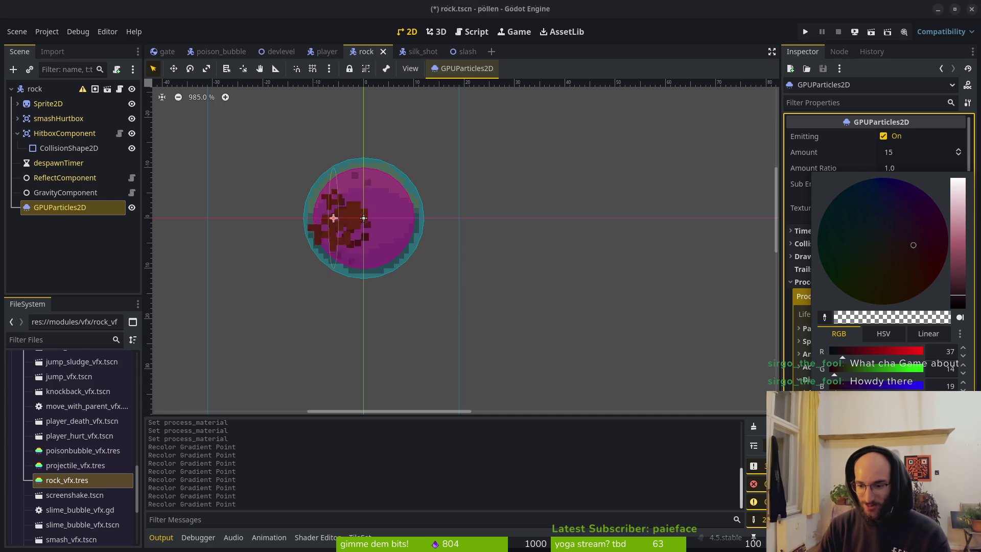
{"action": "key", "text": "Escape"}
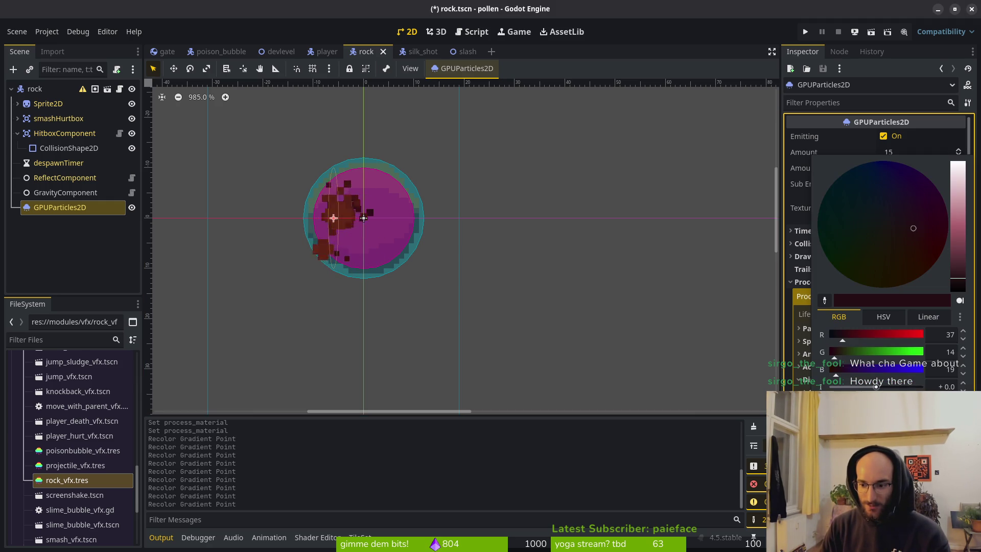
{"action": "key", "text": "Escape"}
{"action": "key", "text": "ctrl+s"}
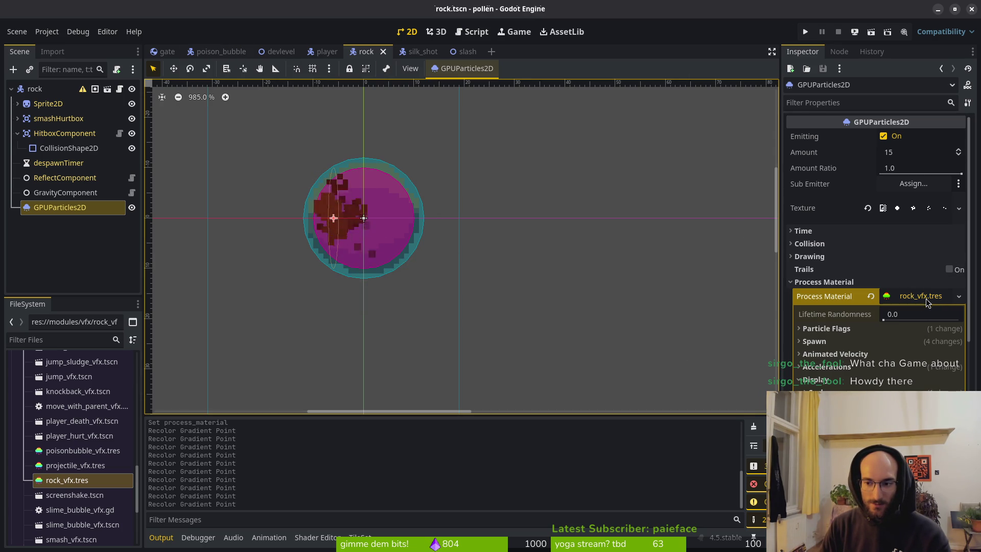
{"action": "left_click", "coordinate": [222, 55]}
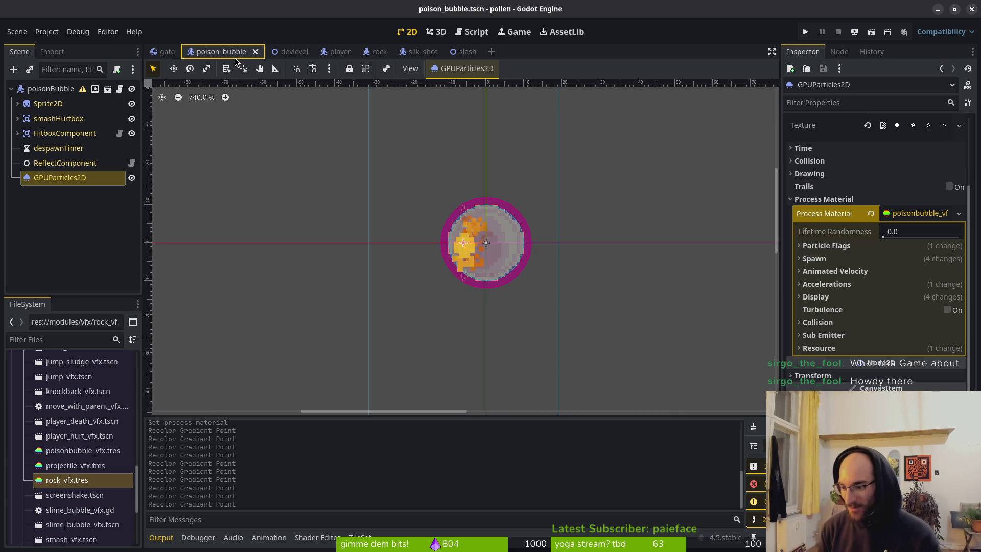
Step: Launch the game, fly up into the hexes to enter the boss level, then stop the run
{"action": "left_click", "coordinate": [803, 32]}
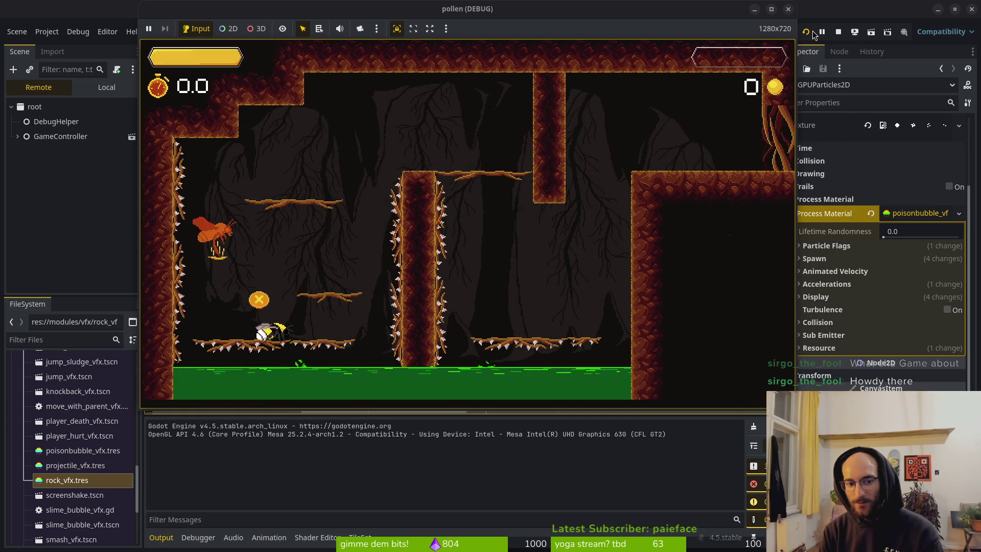
{"action": "key", "text": "Up"}
{"action": "key", "text": "Right"}
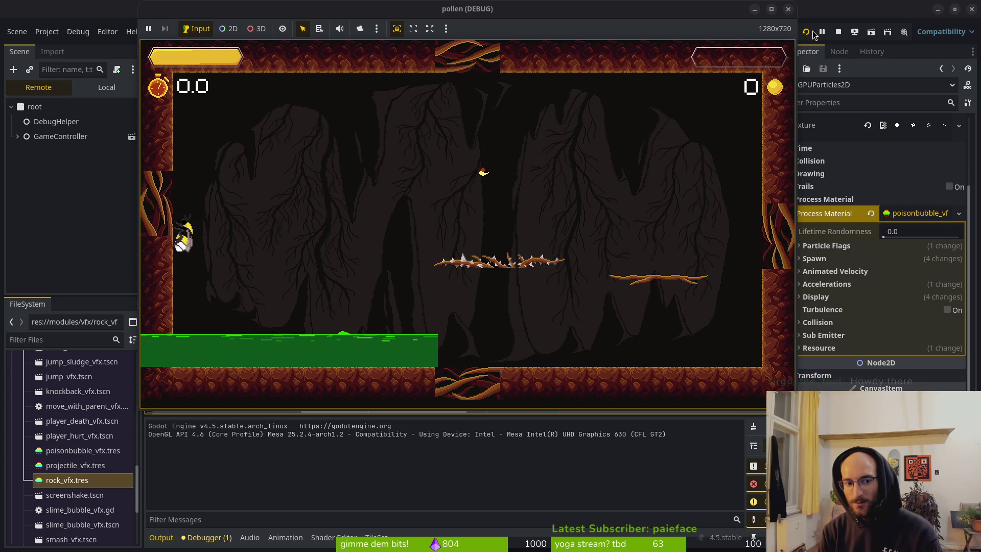
{"action": "key", "text": "Up"}
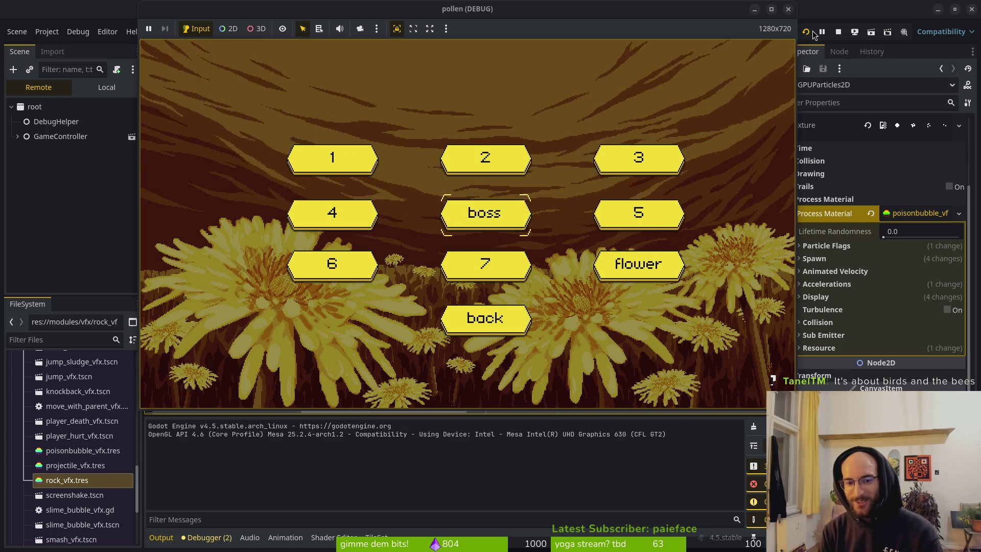
{"action": "key", "text": "Return"}
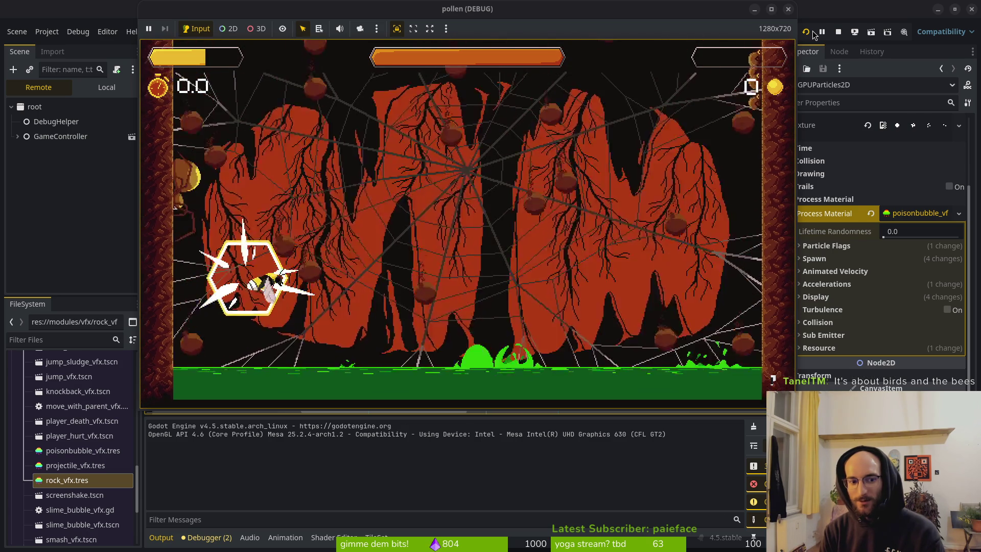
{"action": "left_click", "coordinate": [837, 32]}
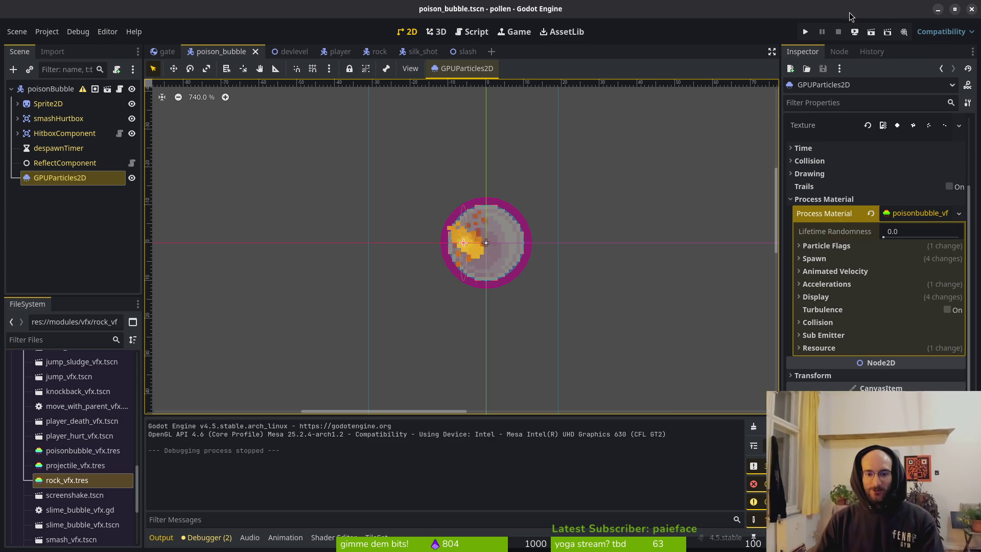
Step: Relaunch the game, start from the title menu and fly into the middle hexagon's arena
{"action": "left_click", "coordinate": [805, 31]}
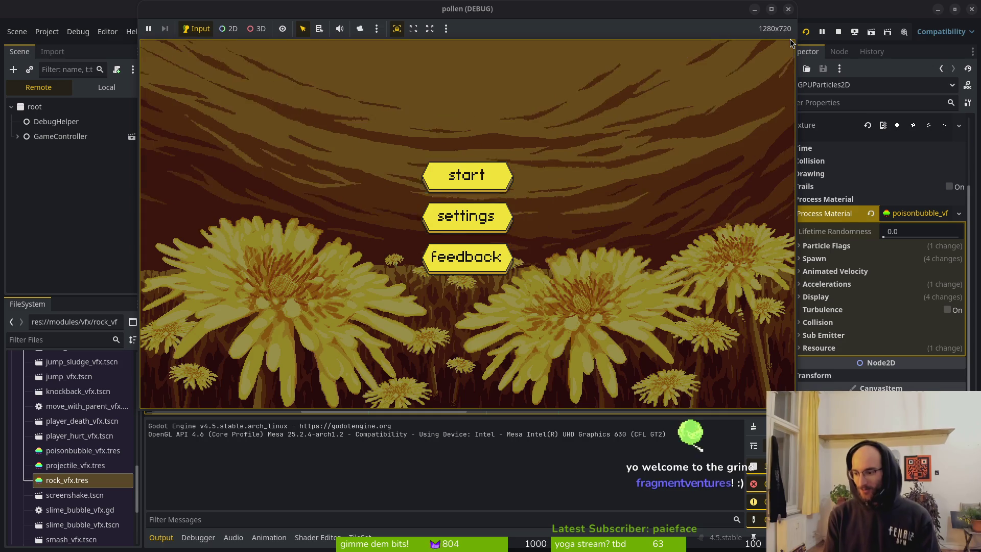
{"action": "key", "text": "Return"}
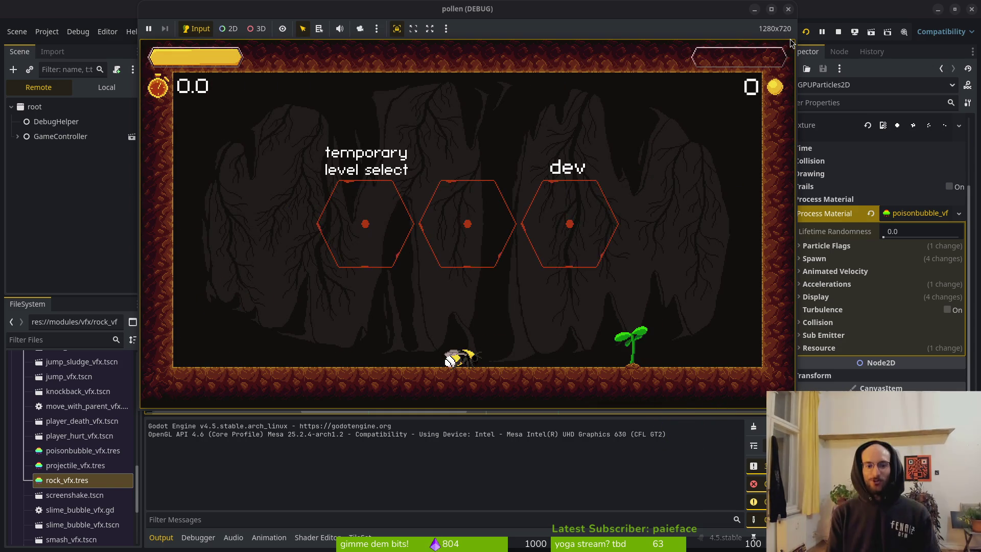
{"action": "key", "text": "space"}
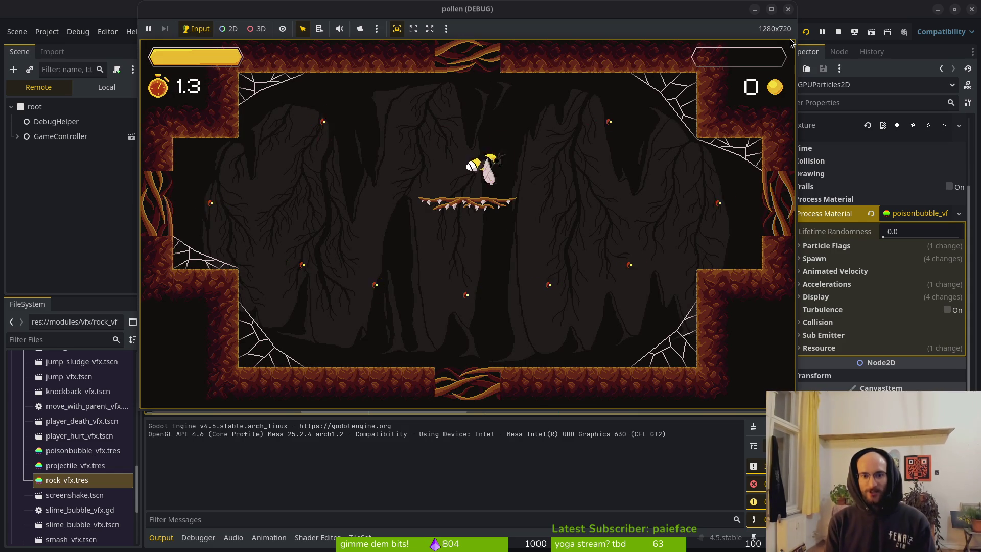
{"action": "key", "text": "Right"}
{"action": "key", "text": "Down"}
{"action": "key", "text": "Up"}
{"action": "key", "text": "Up"}
{"action": "key", "text": "Down"}
{"action": "key", "text": "Left"}
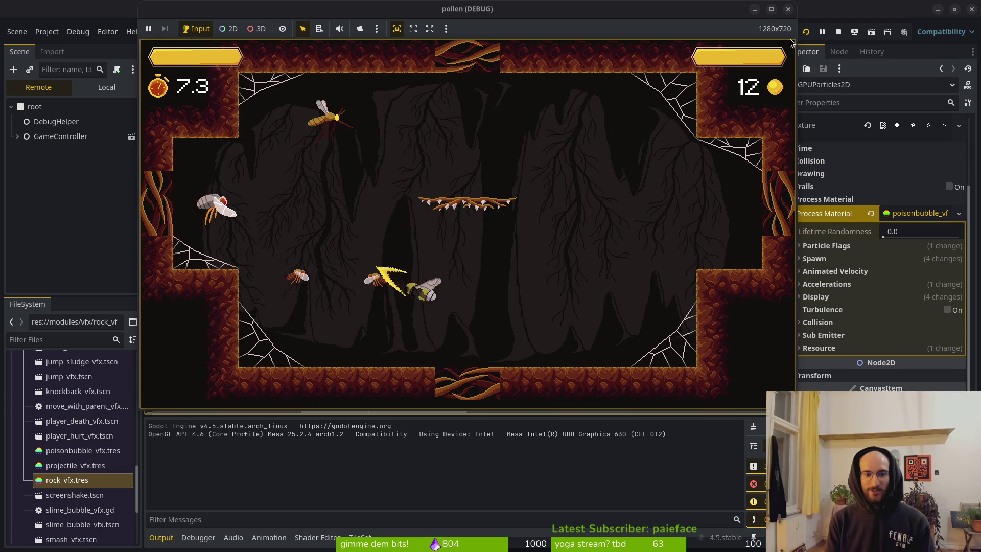
{"action": "key", "text": "Left"}
{"action": "key", "text": "Down"}
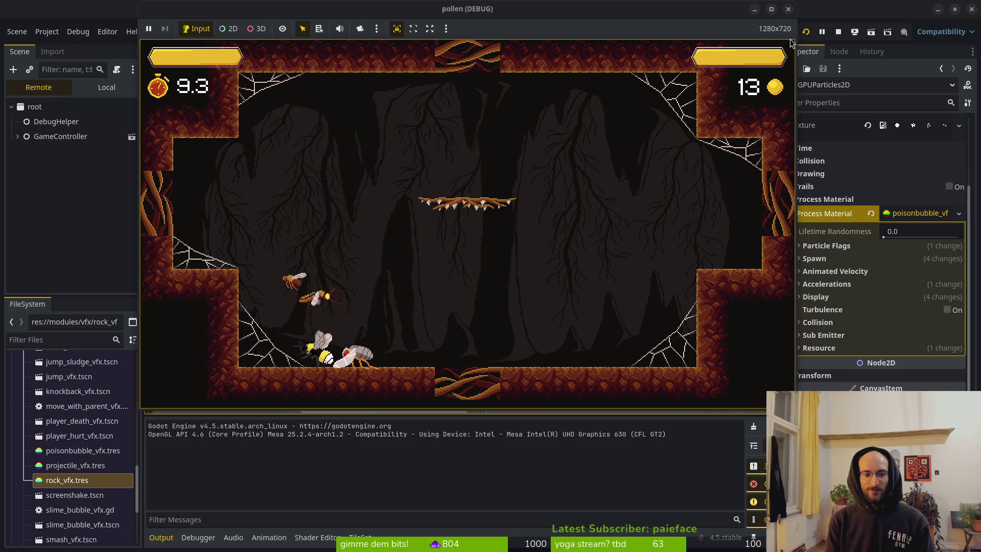
Step: Attack enemies around the room's corners, then leave through the bottom opening
{"action": "key", "text": "Up"}
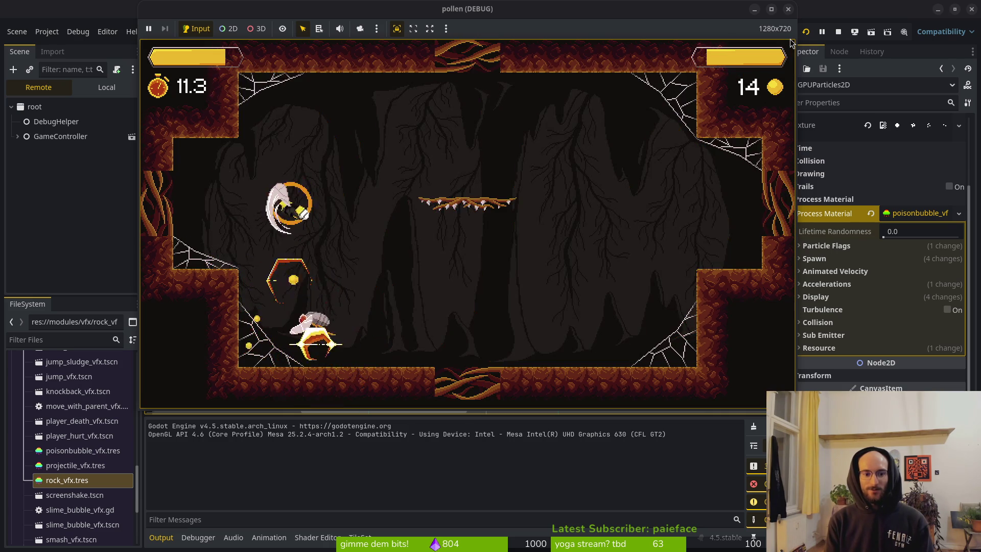
{"action": "key", "text": "Up"}
{"action": "key", "text": "Down"}
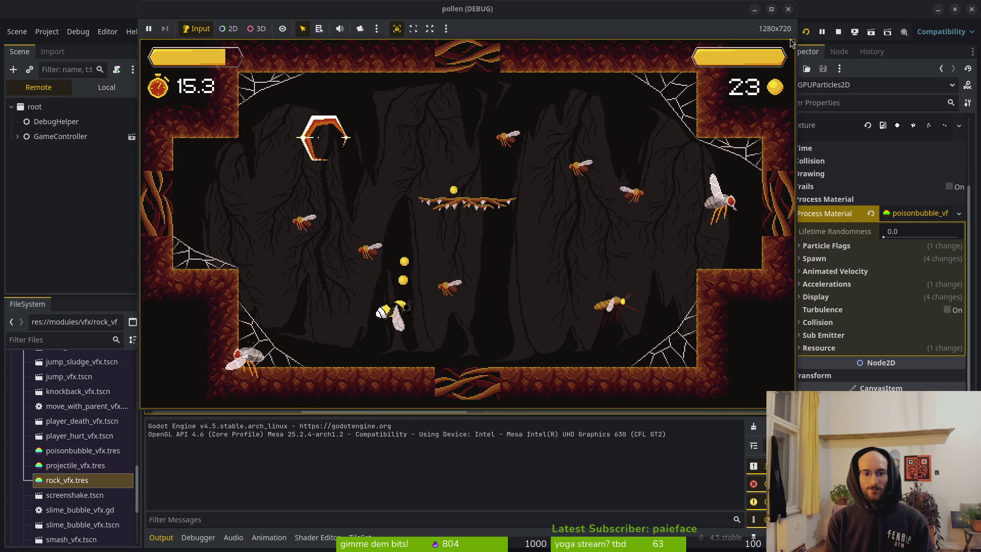
{"action": "key", "text": "Up"}
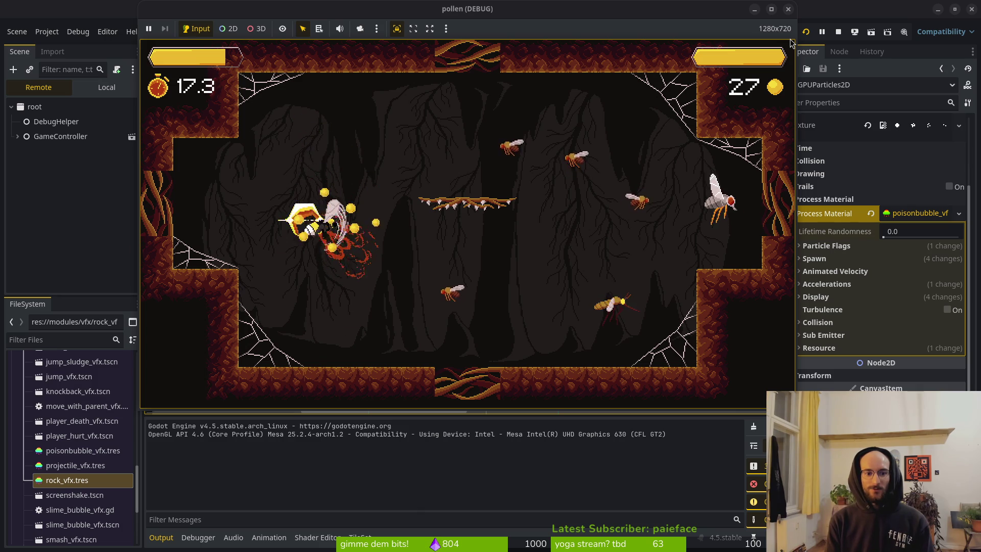
{"action": "key", "text": "Right"}
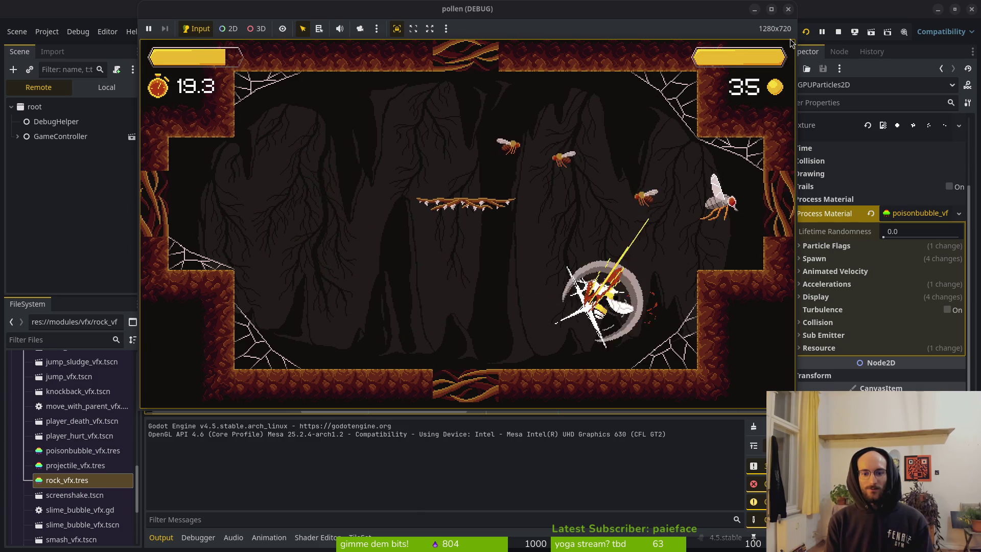
{"action": "key", "text": "Up"}
{"action": "key", "text": "Left"}
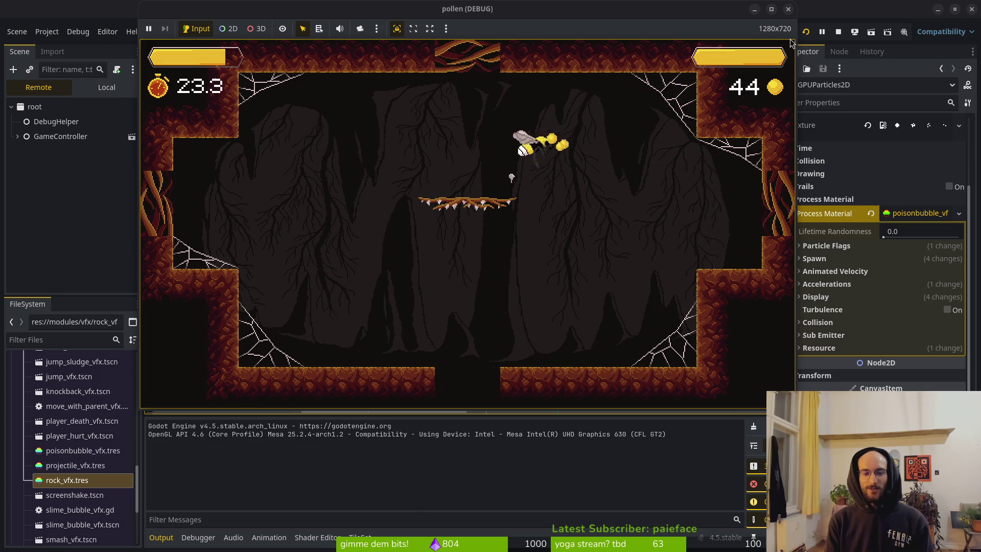
{"action": "key", "text": "Down"}
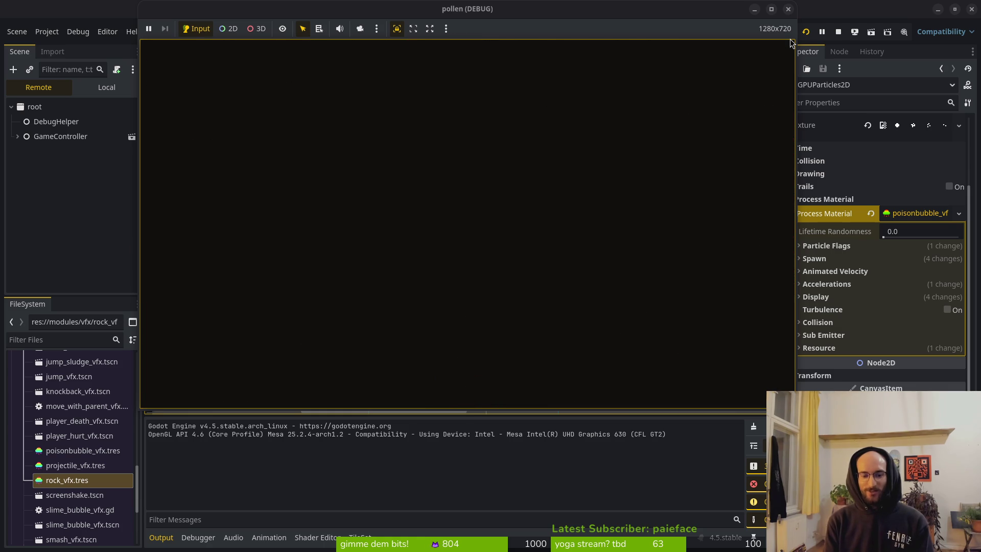
Step: Fight the incoming wasps along the right wall, centre and left wall
{"action": "key", "text": "Down"}
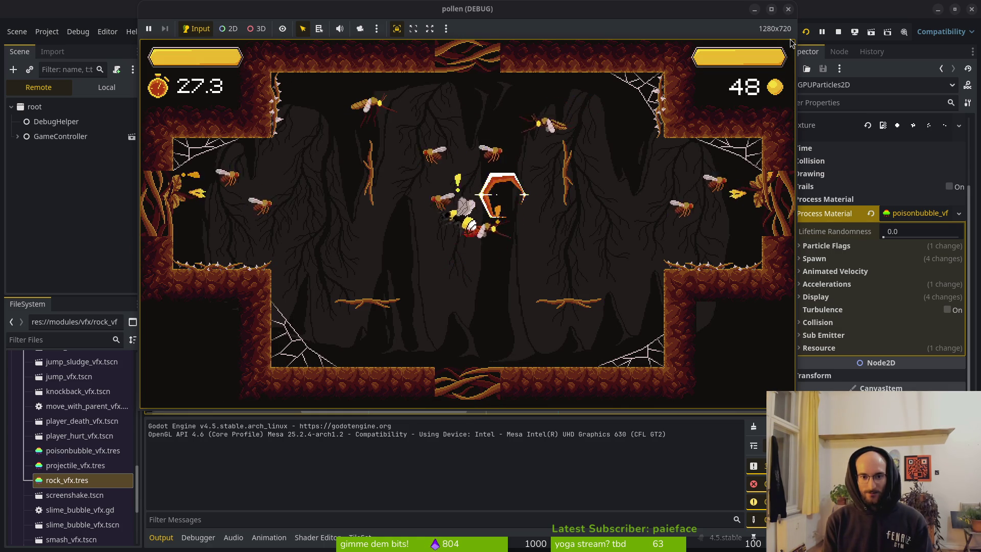
{"action": "key", "text": "Up"}
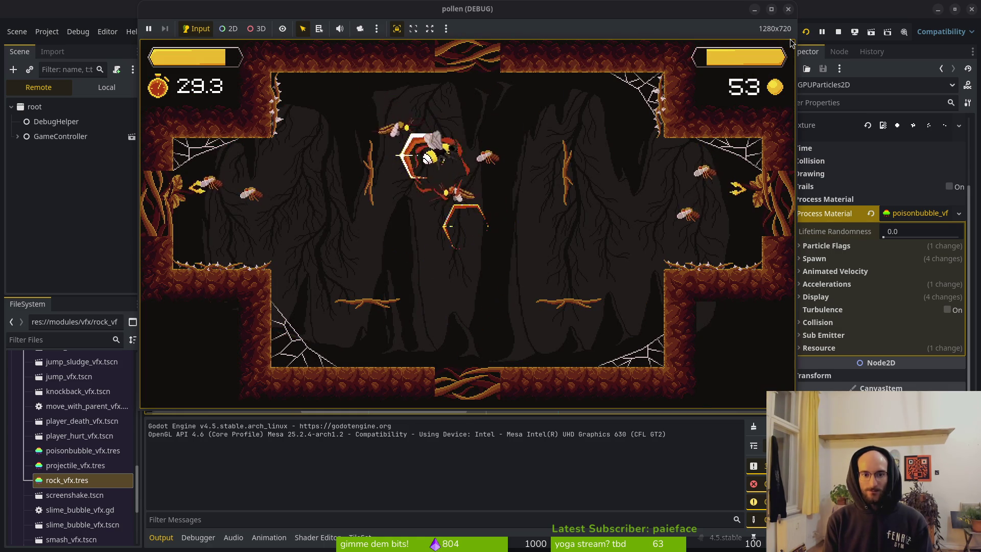
{"action": "key", "text": "Right"}
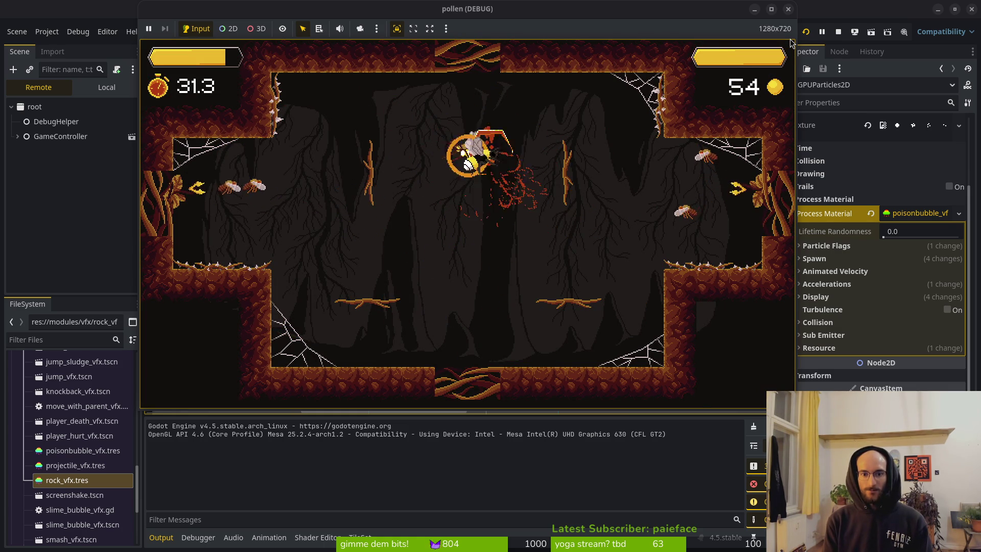
{"action": "key", "text": "Right"}
{"action": "key", "text": "Left"}
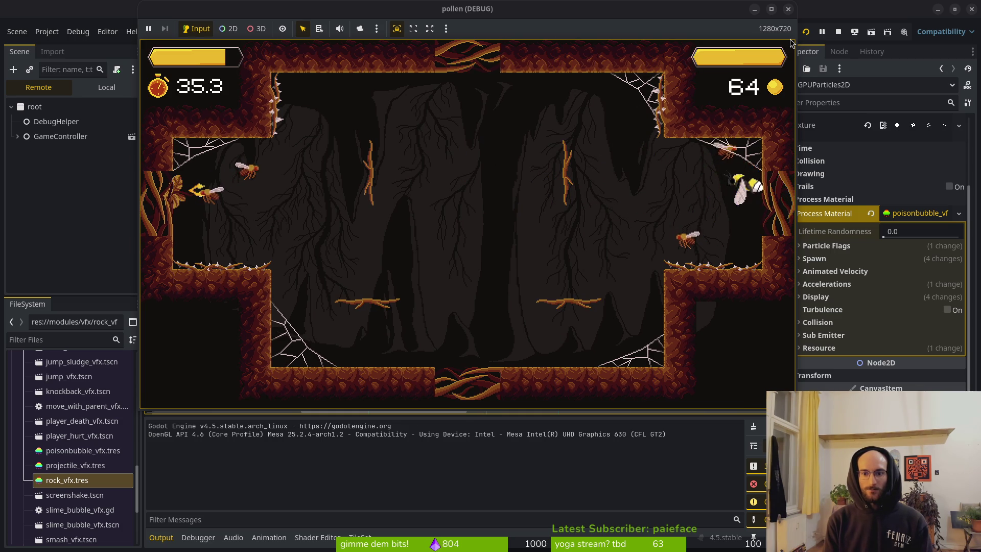
{"action": "key", "text": "Left"}
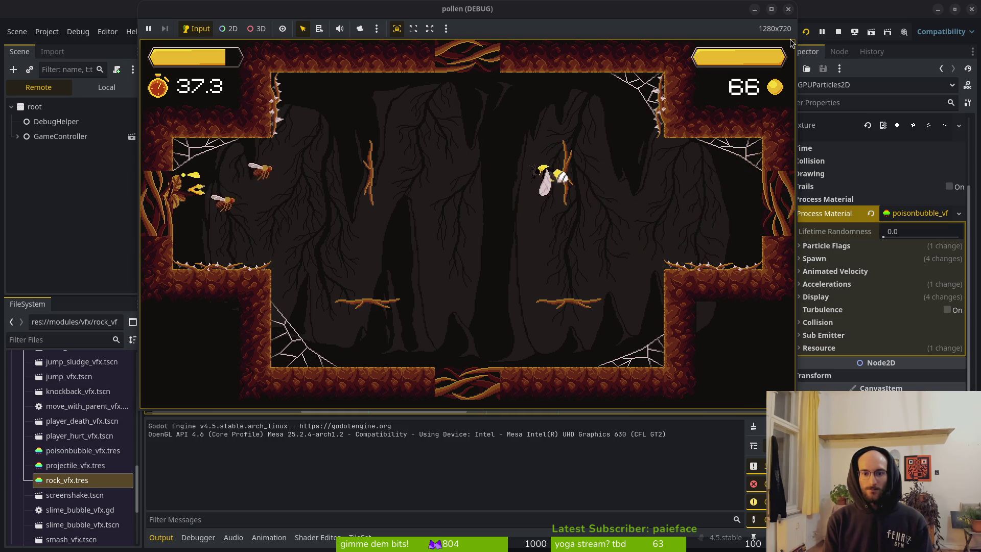
{"action": "key", "text": "Left"}
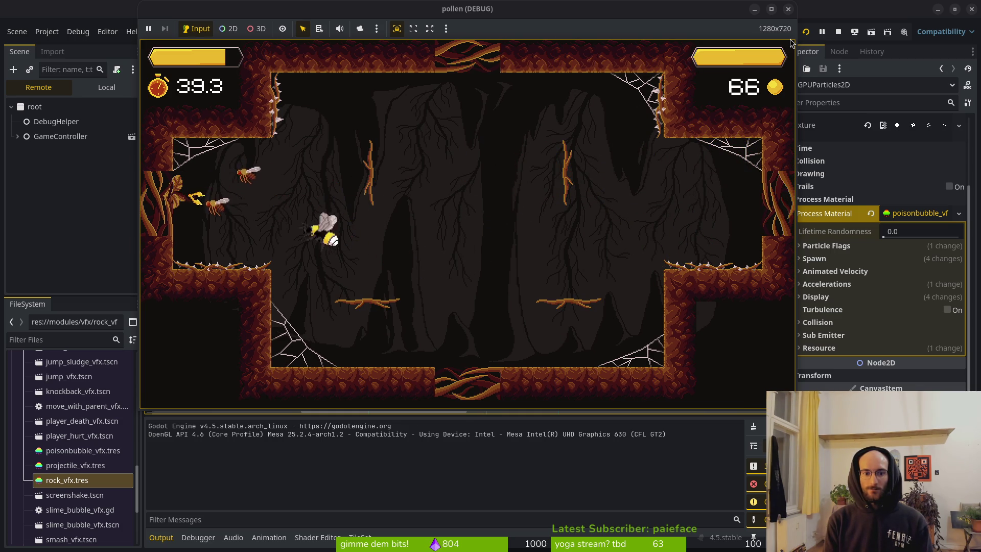
{"action": "key", "text": "Left"}
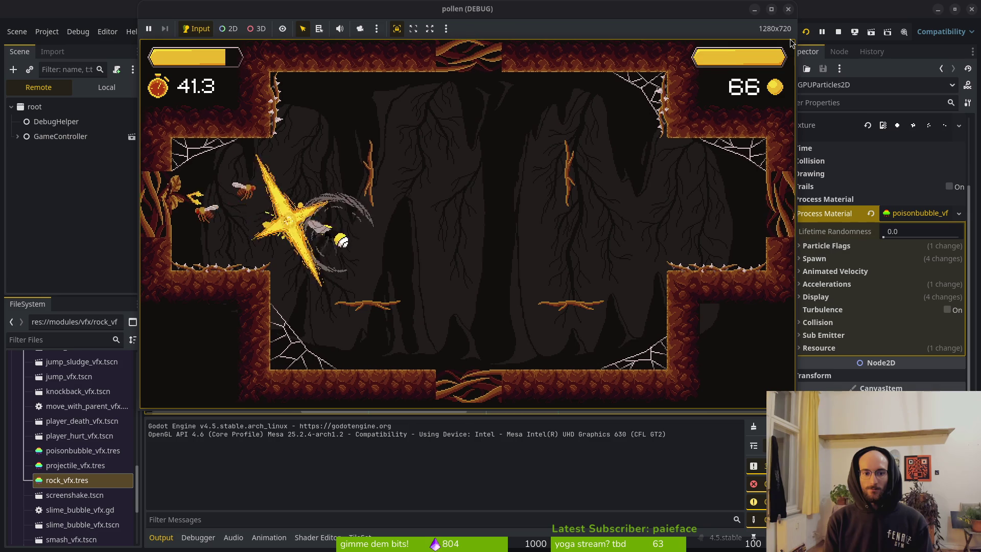
{"action": "key", "text": "Down"}
{"action": "key", "text": "Right"}
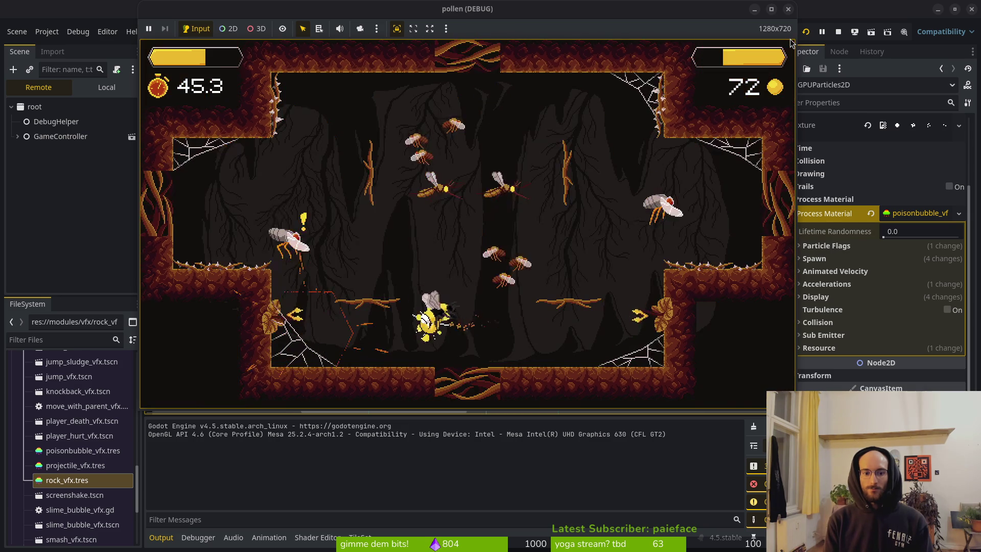
{"action": "key", "text": "Left"}
Step: Clear the remaining enemies, face the spider and dash into the ring to the next level
{"action": "key", "text": "Right"}
{"action": "key", "text": "Up"}
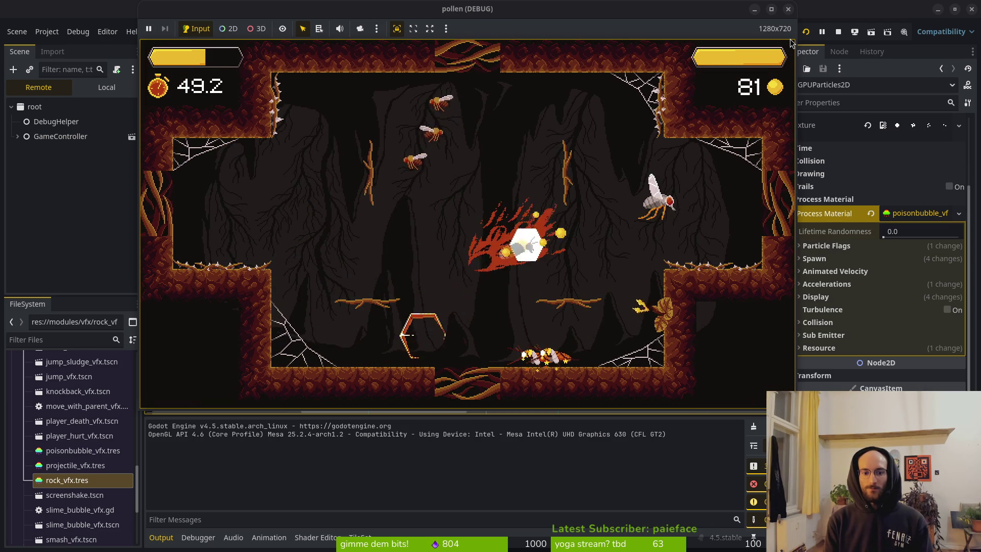
{"action": "key", "text": "Left"}
{"action": "key", "text": "Down"}
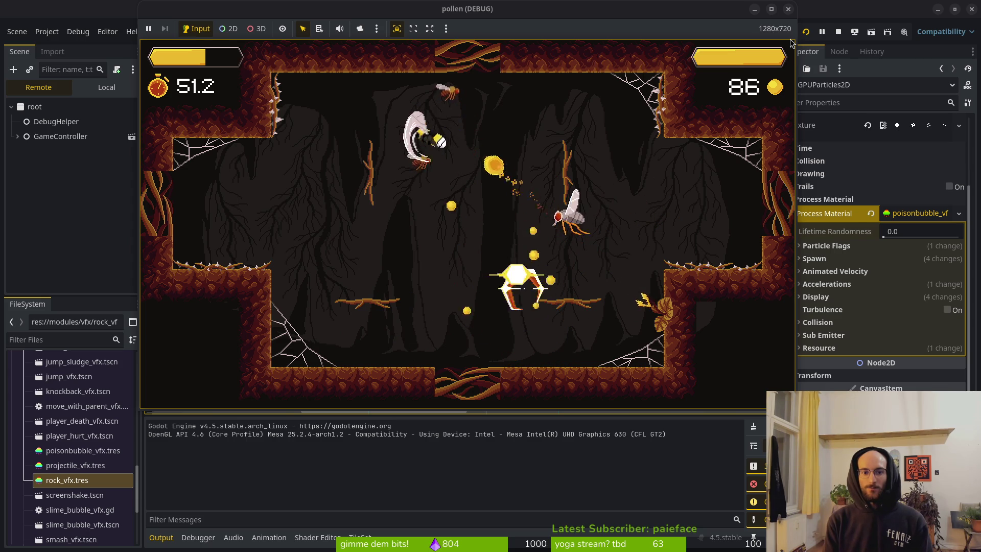
{"action": "key", "text": "Up"}
{"action": "key", "text": "Down"}
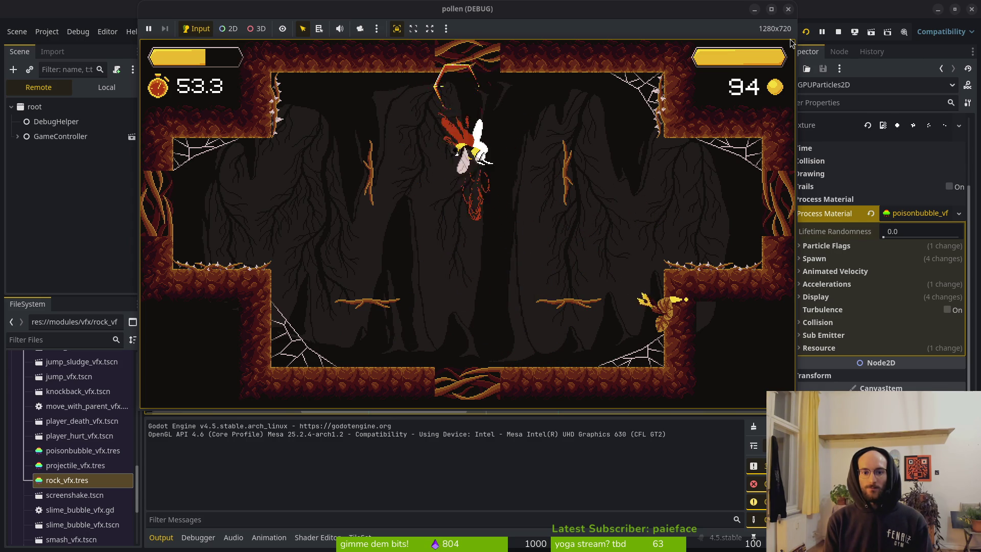
{"action": "key", "text": "Left"}
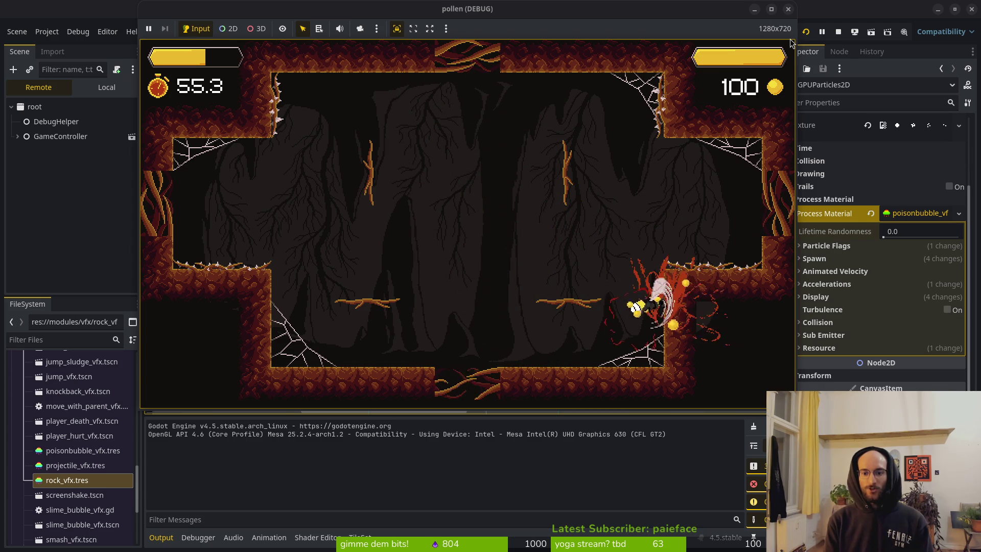
{"action": "key", "text": "Up"}
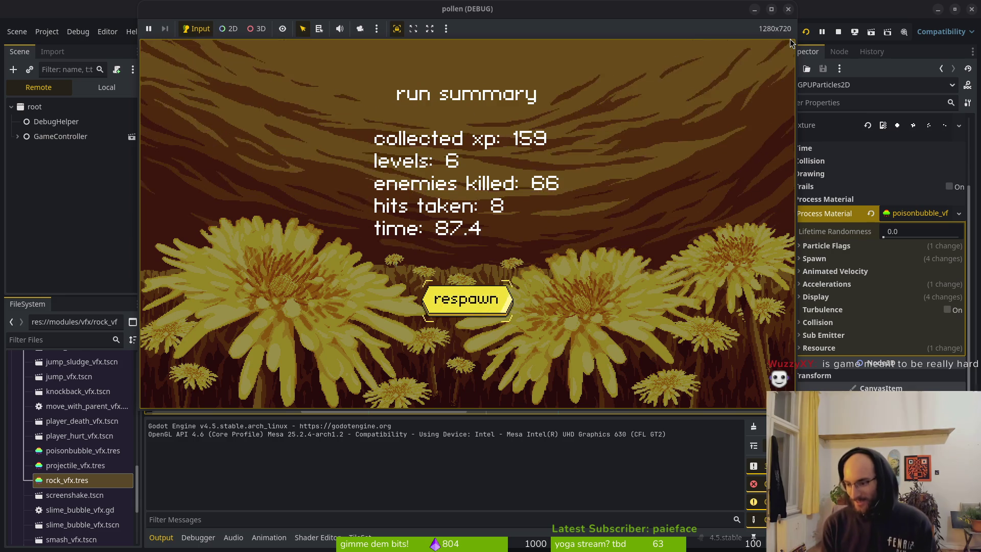
Step: Dismiss the run summary (159 xp, 6 levels, 66 kills) and stop the running game
{"action": "key", "text": "Return"}
{"action": "left_click", "coordinate": [841, 32]}
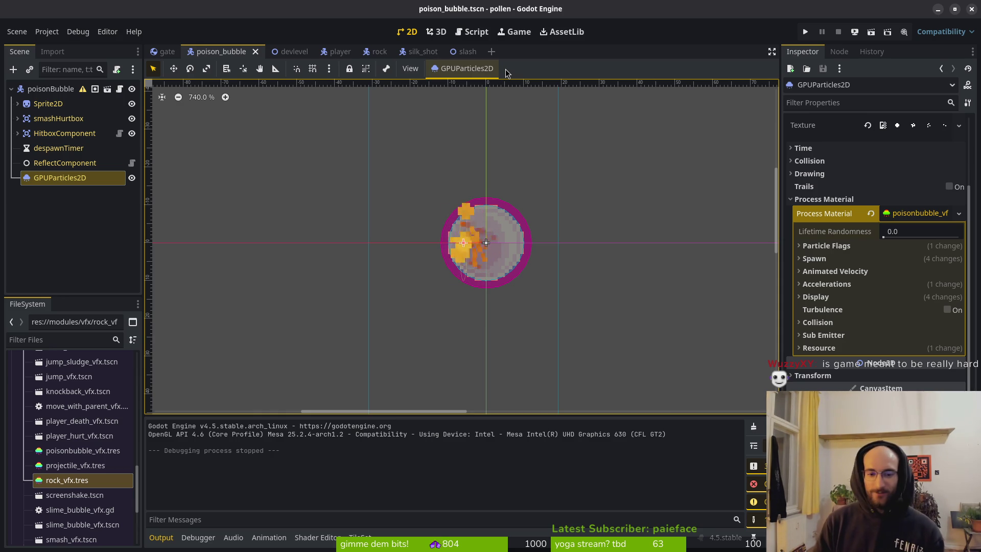
Step: Collapse the poisonBubble scene tree and switch to the rock scene
{"action": "left_click", "coordinate": [9, 90]}
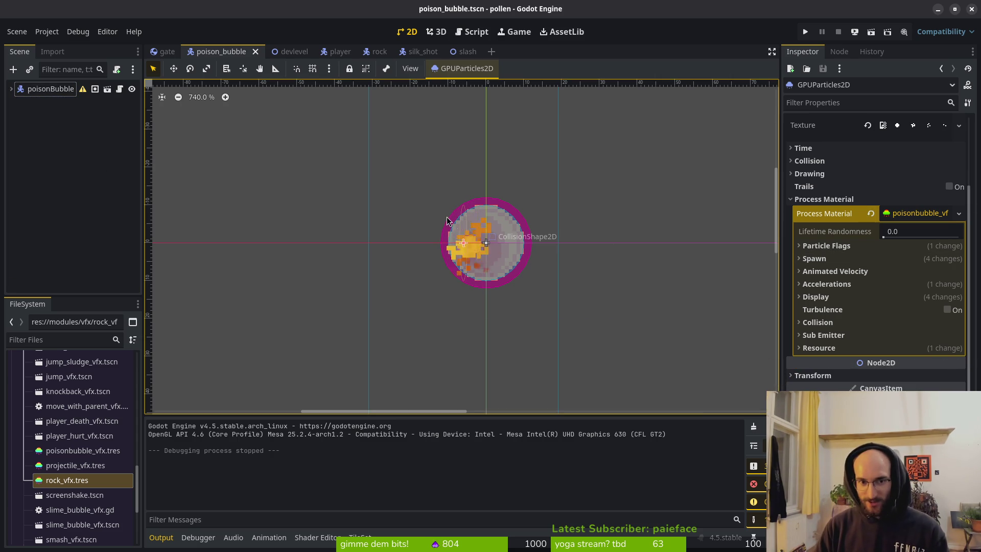
{"action": "left_click", "coordinate": [381, 52]}
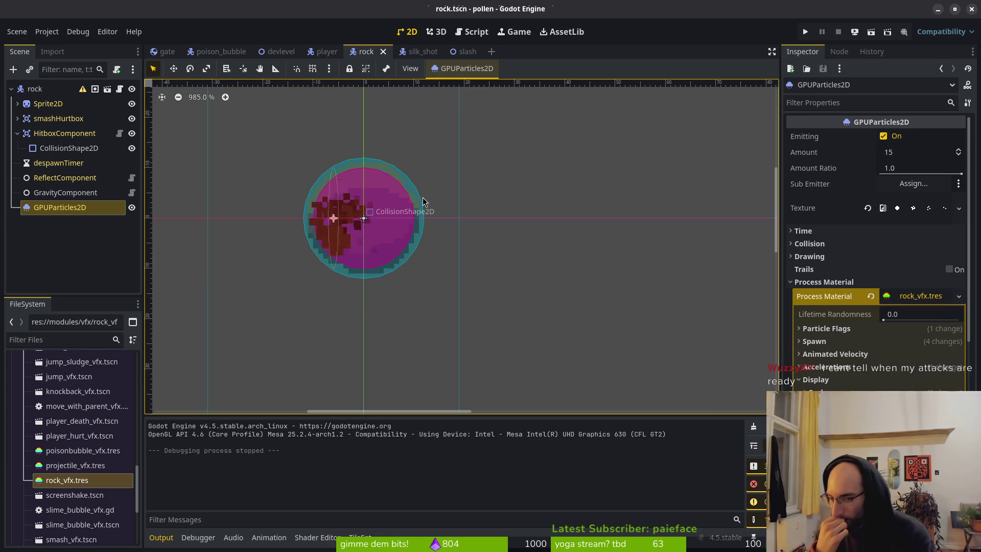
Step: Run the project to test the rock particles
{"action": "left_click", "coordinate": [805, 32]}
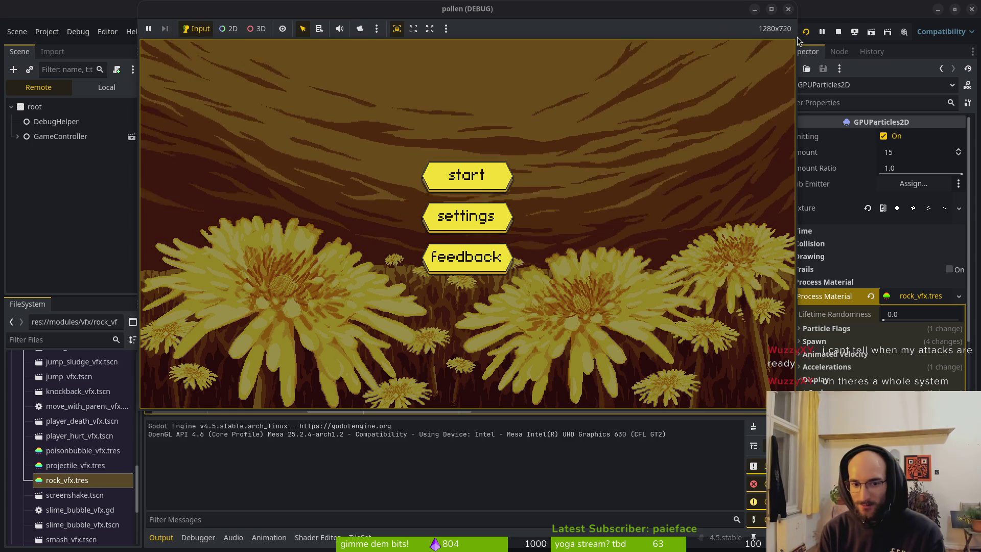
Step: Start a new game, fly the bee to the left wall and swing-attack off it
{"action": "key", "text": "Return"}
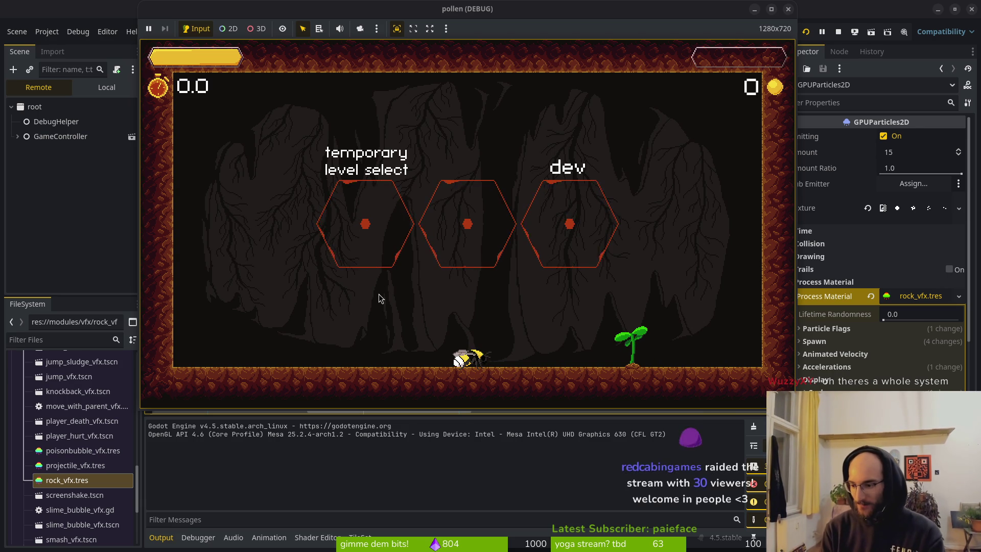
{"action": "key", "text": "Left"}
{"action": "key", "text": "space"}
{"action": "key", "text": "Left"}
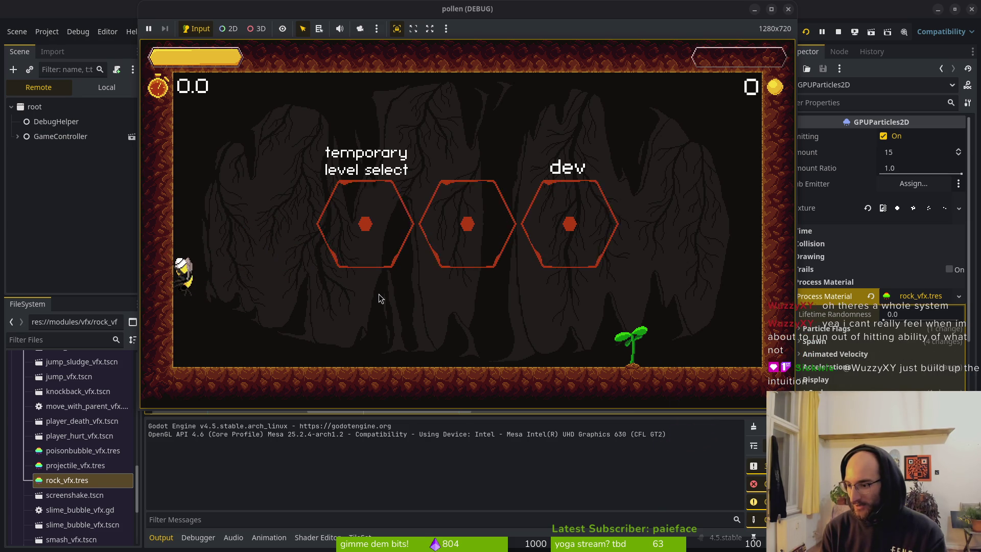
{"action": "key", "text": "Right"}
{"action": "key", "text": "space"}
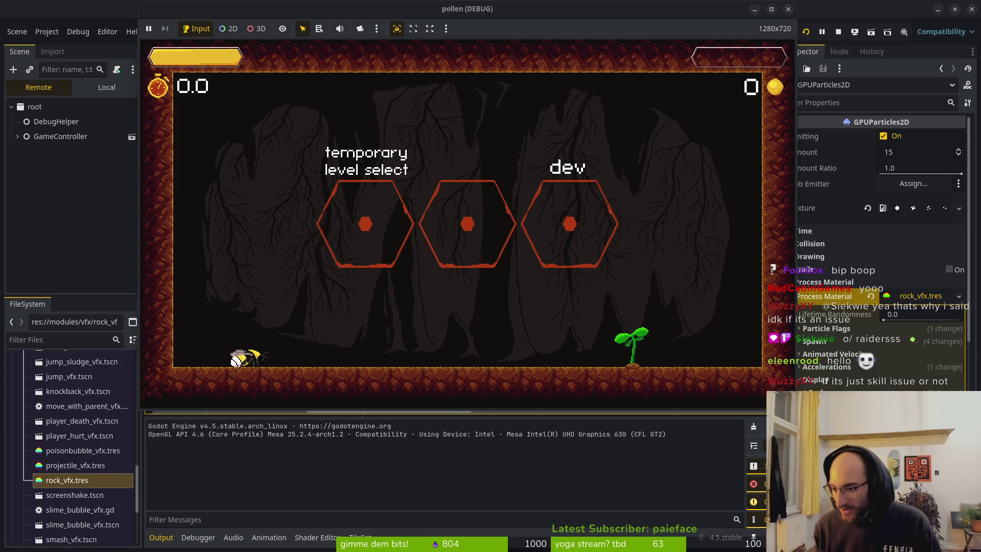
Step: Focus the game window and fly the bee around the hub into the middle hexagon portal
{"action": "left_click", "coordinate": [271, 231]}
{"action": "key", "text": "space"}
{"action": "key", "text": "space"}
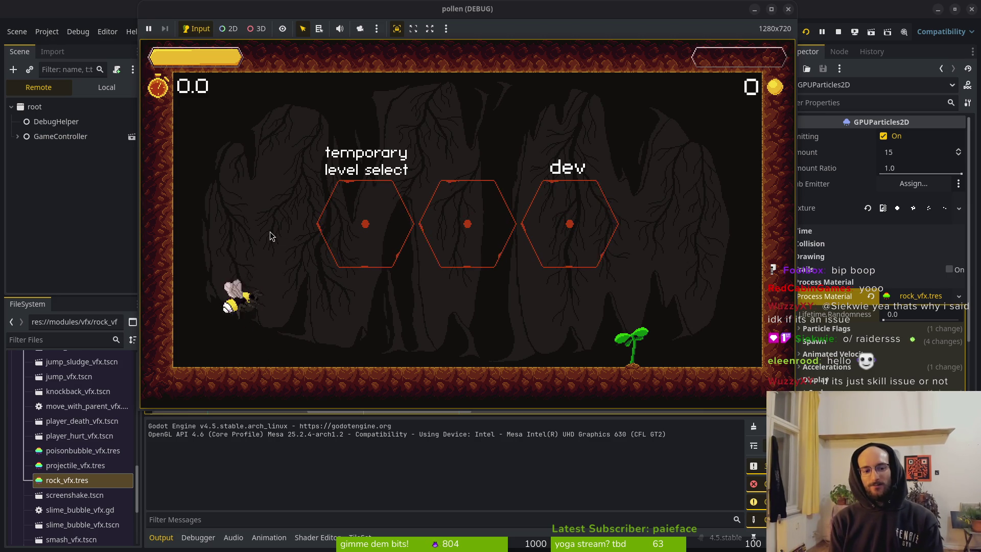
{"action": "key", "text": "space"}
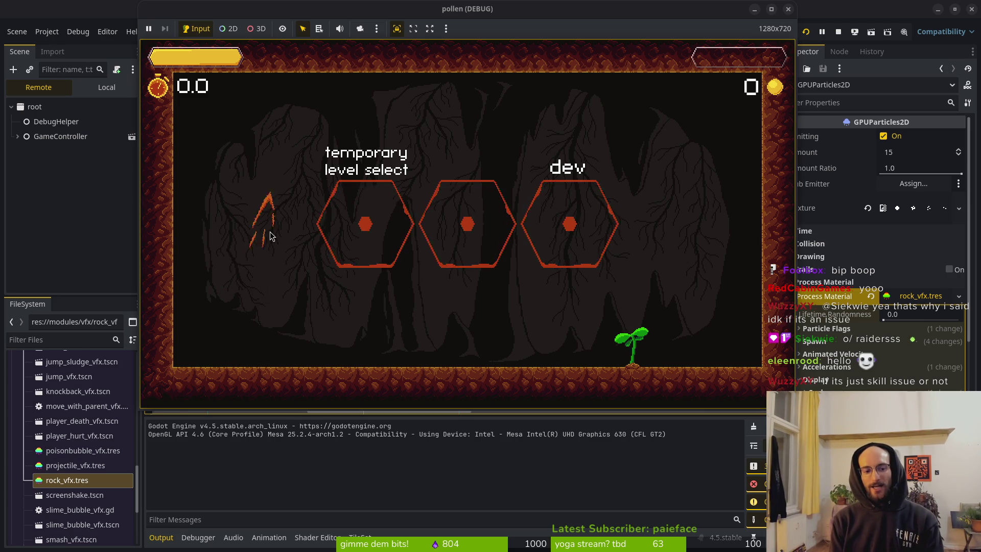
{"action": "key", "text": "Down"}
{"action": "key", "text": "space"}
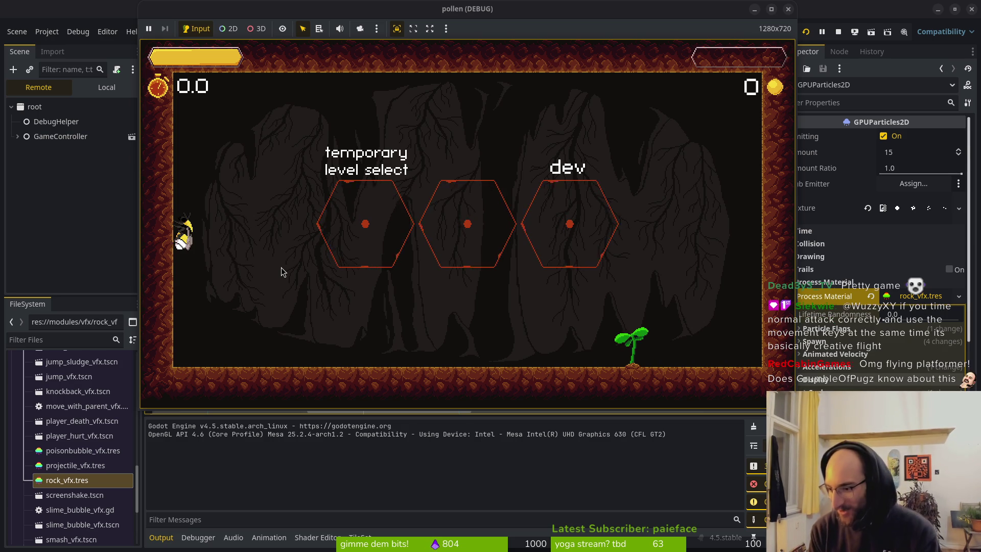
{"action": "key", "text": "Right"}
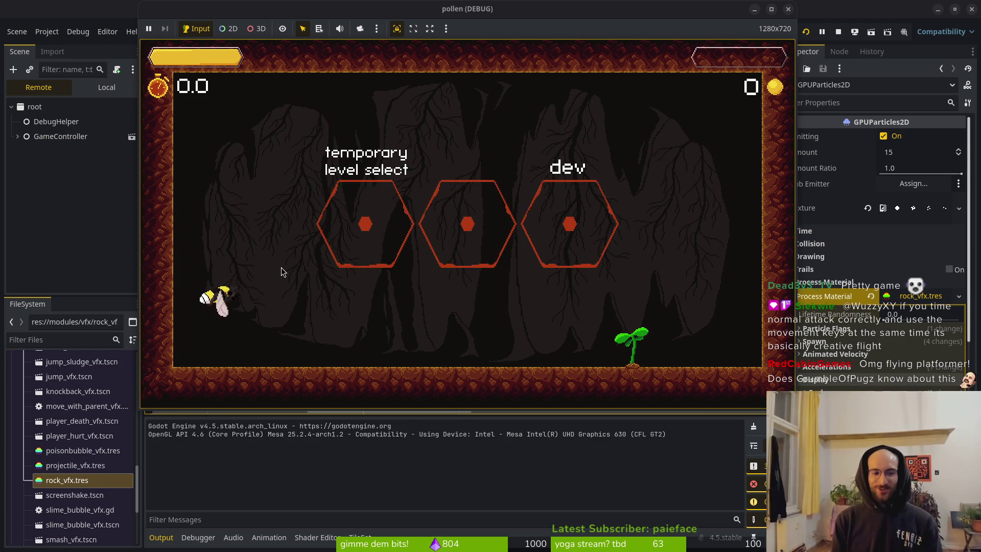
{"action": "key", "text": "Up"}
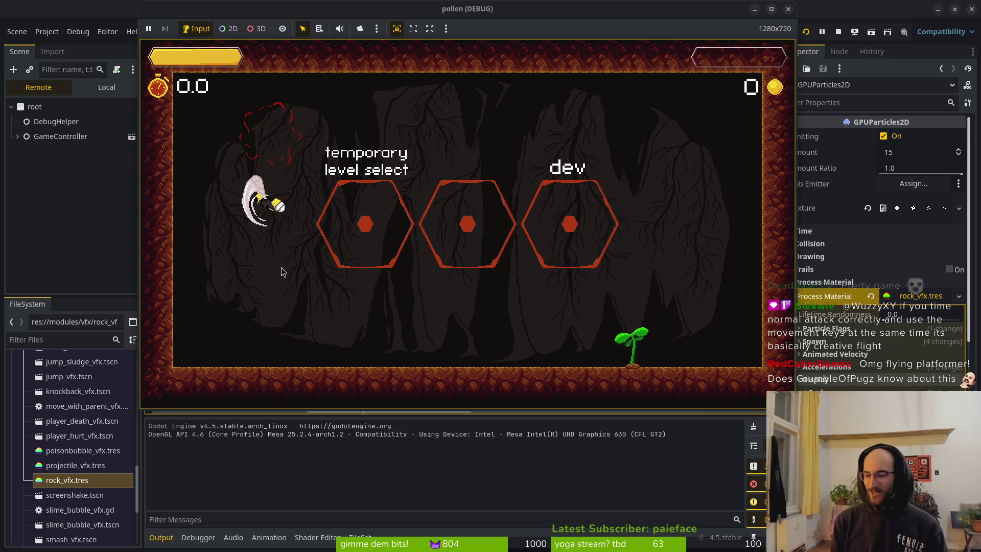
{"action": "key", "text": "x"}
{"action": "key", "text": "Right"}
{"action": "key", "text": "Up"}
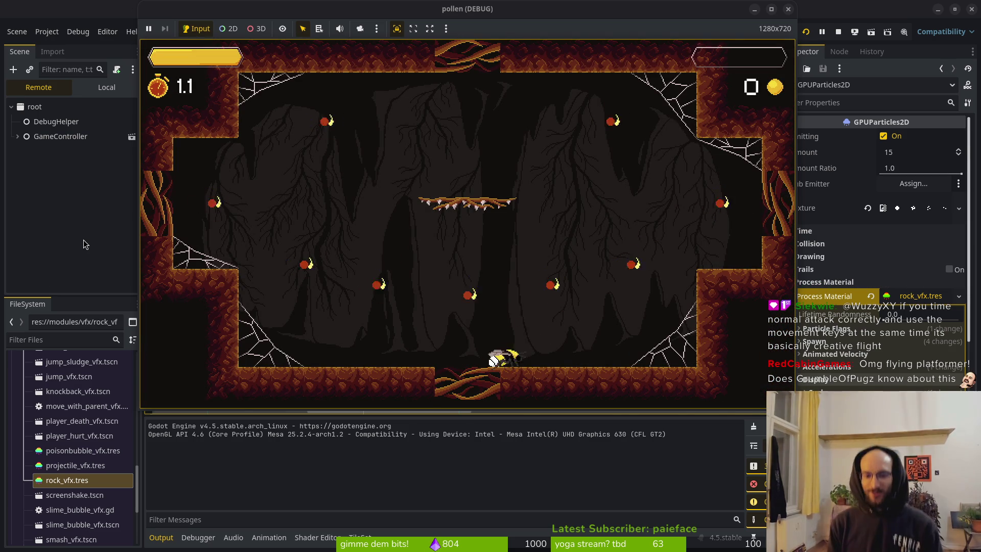
Step: Attack the cave arena's wasps left and right, collecting coins along the way
{"action": "key", "text": "Right"}
{"action": "key", "text": "Up"}
{"action": "key", "text": "Left"}
{"action": "key", "text": "Right"}
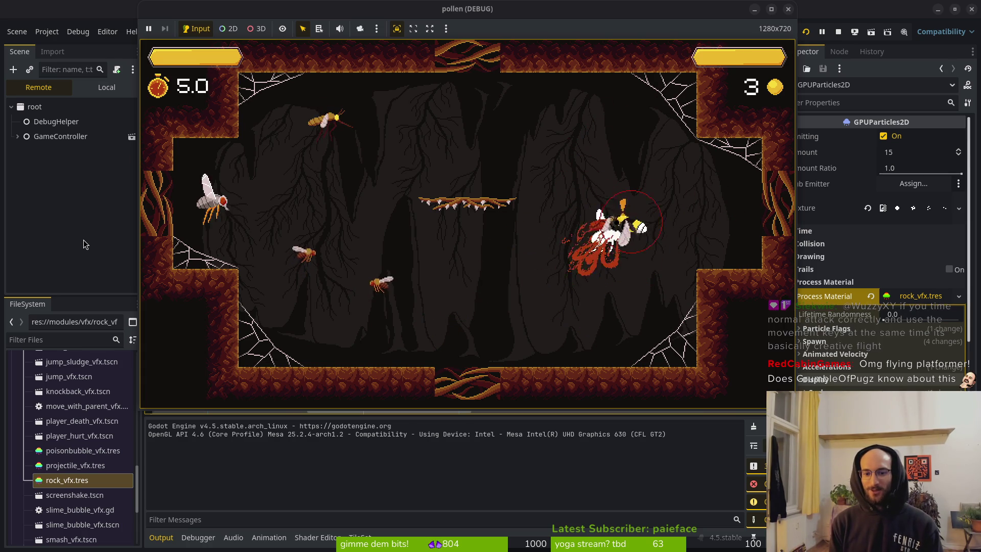
{"action": "key", "text": "Left"}
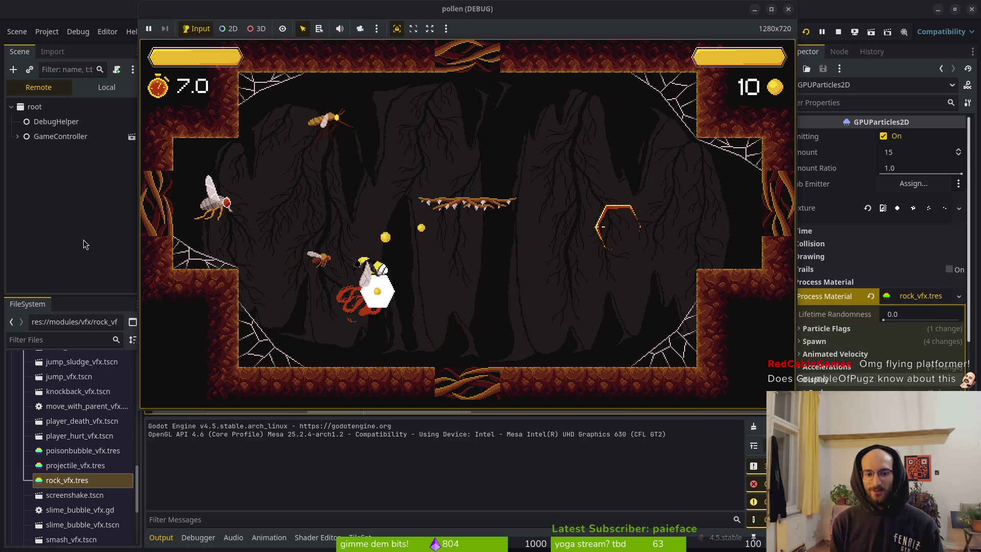
{"action": "key", "text": "Left"}
{"action": "key", "text": "Up"}
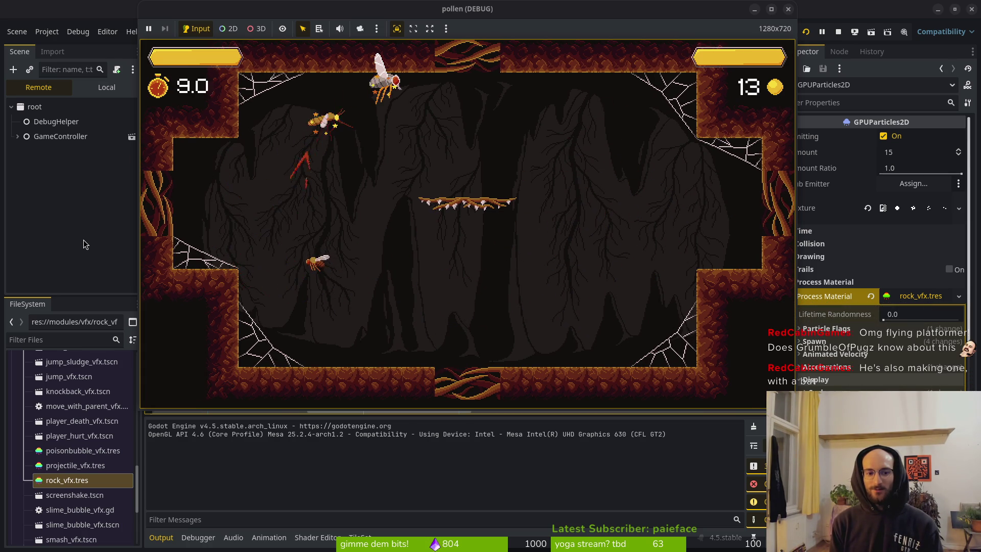
{"action": "key", "text": "Down"}
{"action": "key", "text": "Up"}
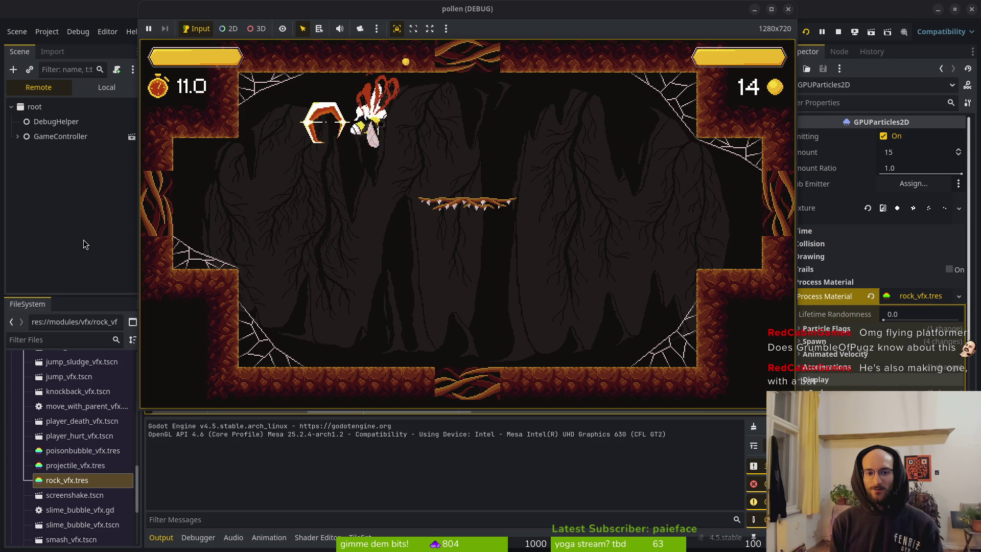
{"action": "key", "text": "Right"}
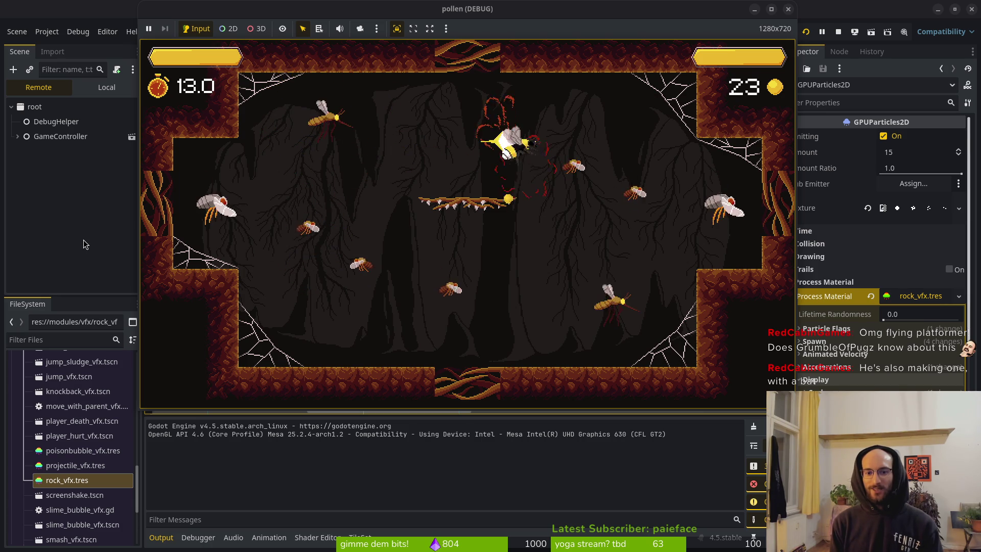
{"action": "key", "text": "Down"}
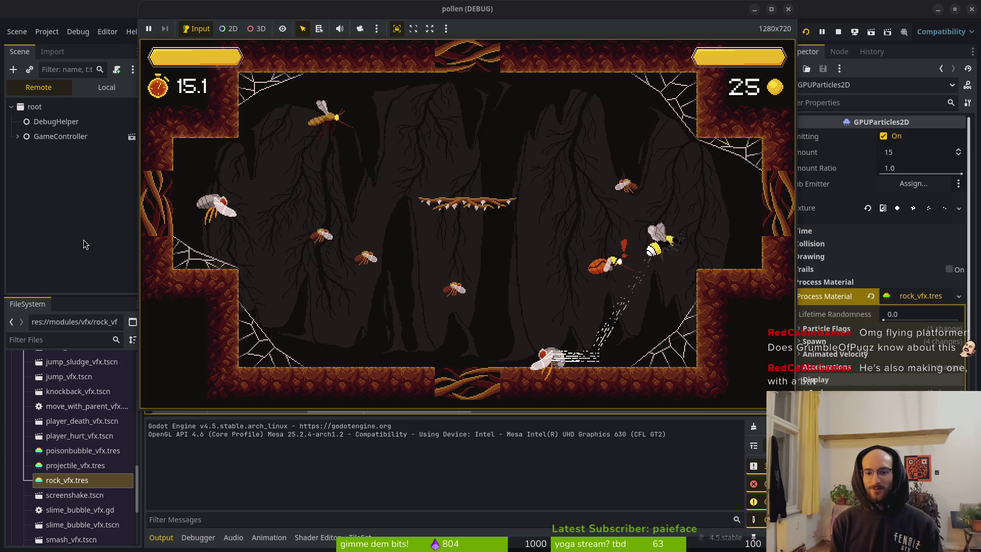
Step: Dive onto the lower enemies, exit left, burst-attack bugs and return to the centre
{"action": "key", "text": "Down"}
{"action": "key", "text": "Left"}
{"action": "key", "text": "Left"}
{"action": "key", "text": "Down"}
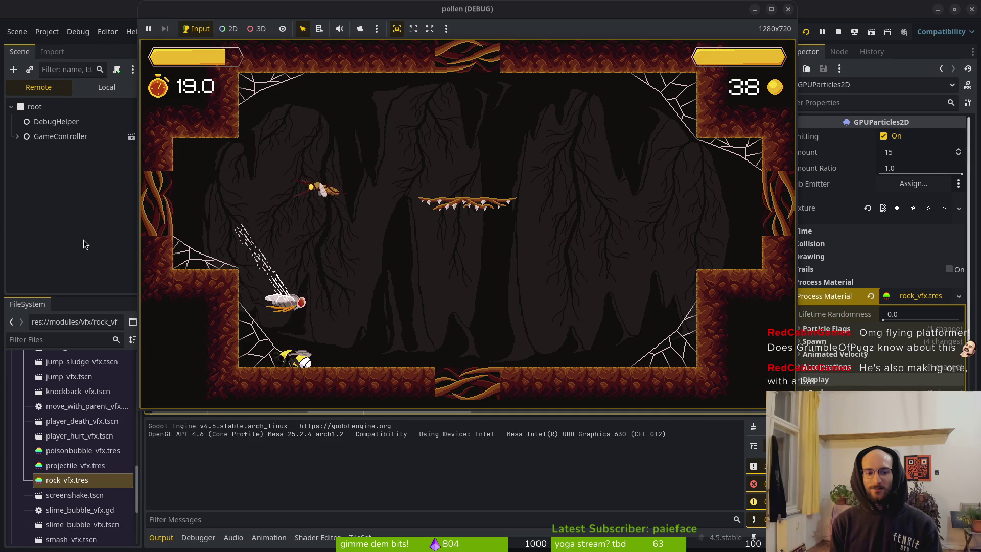
{"action": "key", "text": "Up"}
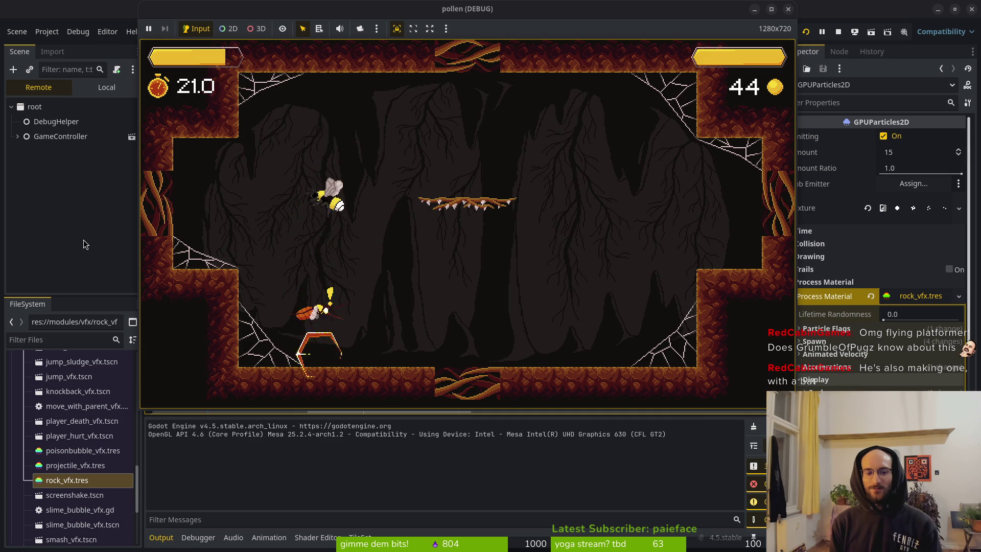
{"action": "key", "text": "Down"}
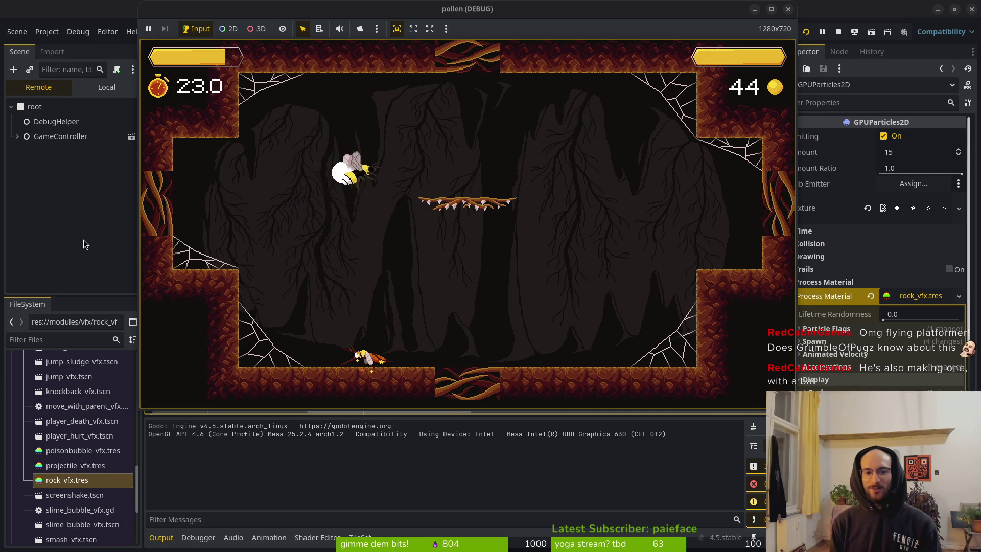
{"action": "key", "text": "Down"}
{"action": "key", "text": "Up"}
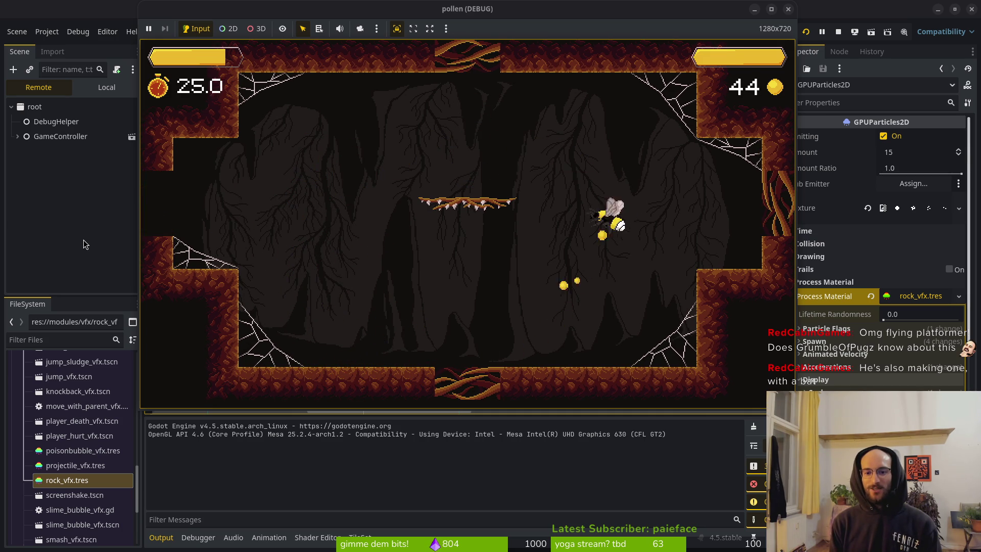
{"action": "key", "text": "Left"}
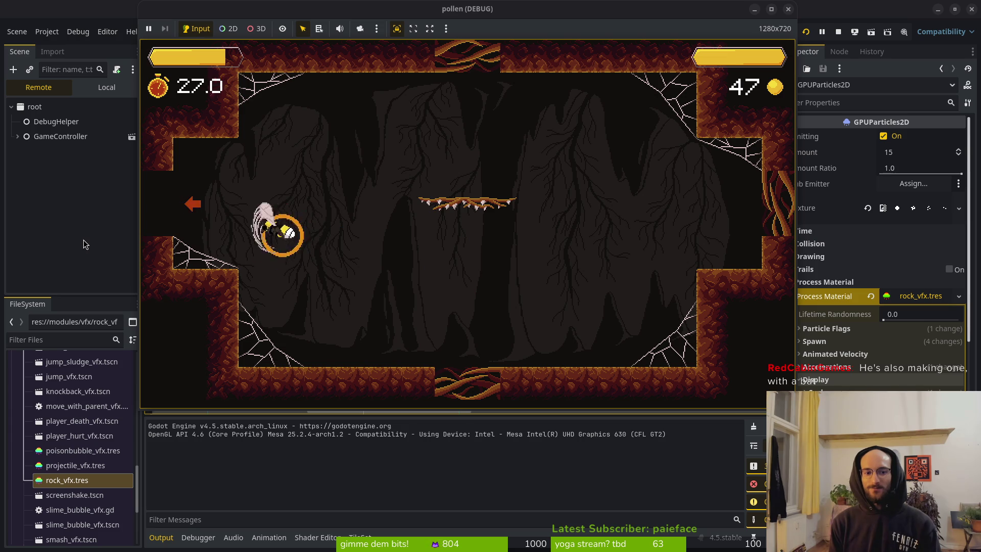
{"action": "key", "text": "Left"}
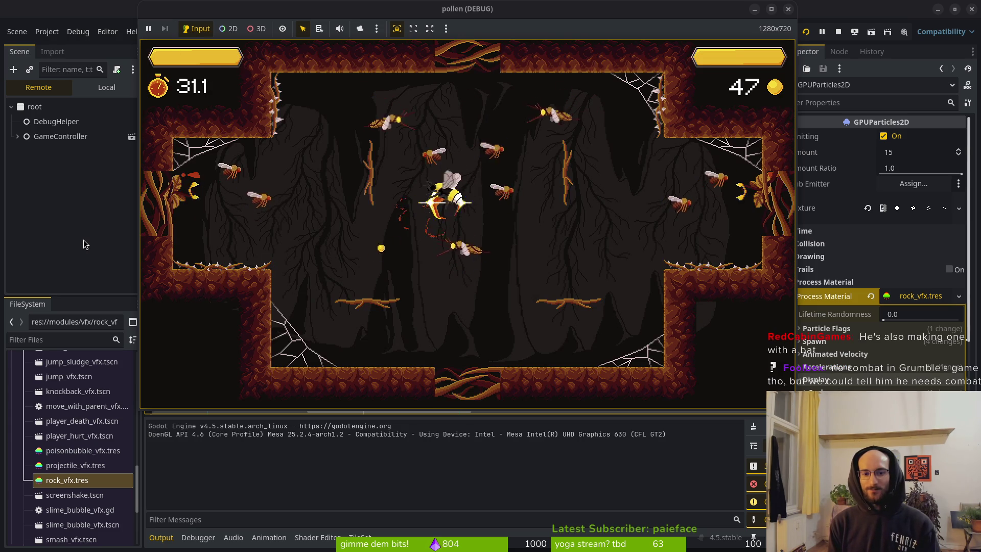
{"action": "key", "text": "space"}
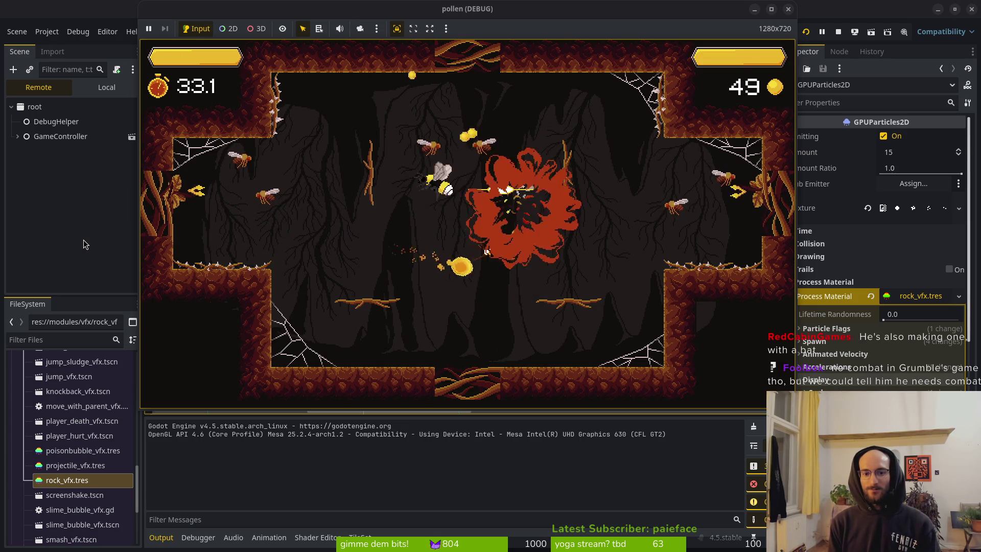
{"action": "key", "text": "Right"}
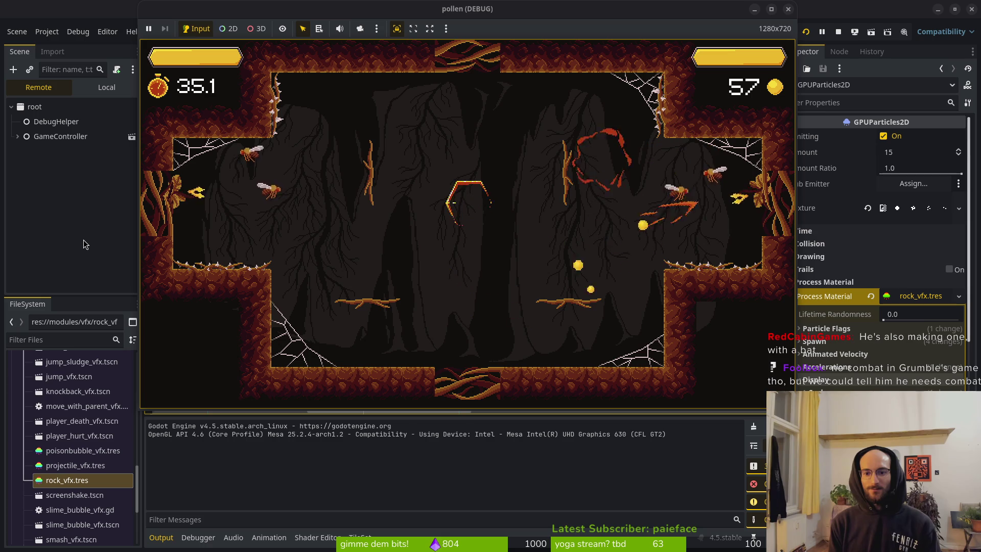
{"action": "key", "text": "Left"}
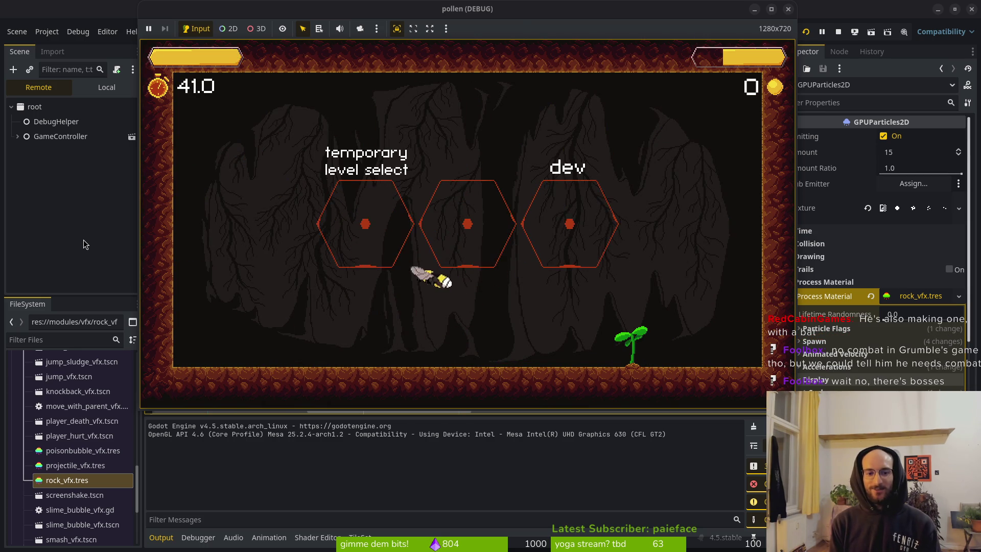
Step: Dash into a hexagon to reach level select and start the boss level
{"action": "key", "text": "Up"}
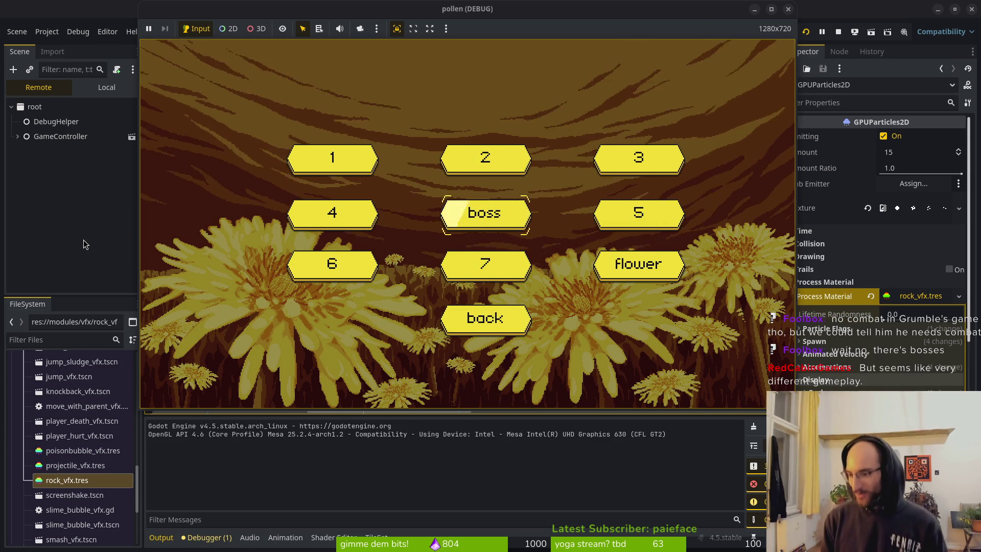
{"action": "key", "text": "Return"}
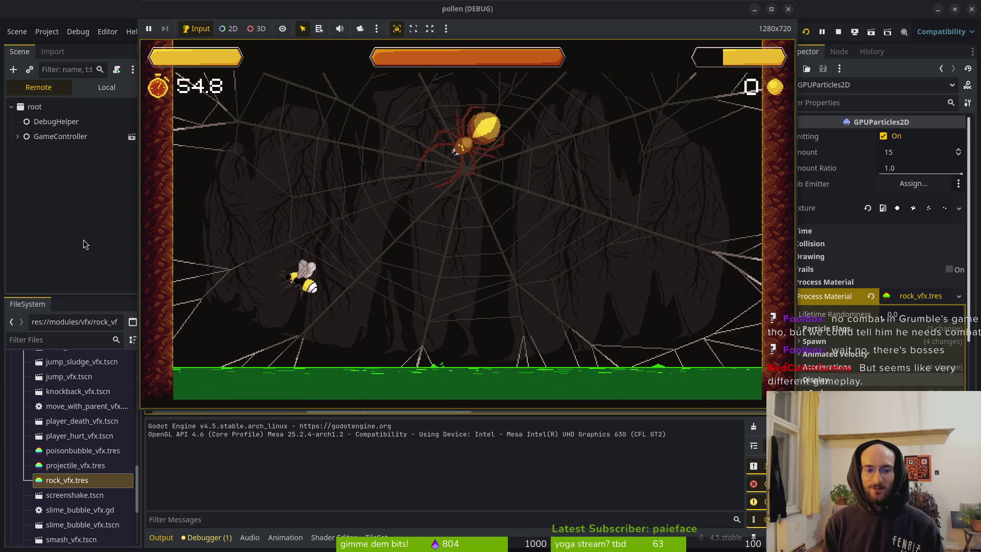
Step: Dodge the falling rocks, fly into the spider several times, then dash up-left out of the arena
{"action": "key", "text": "Up"}
{"action": "key", "text": "Left"}
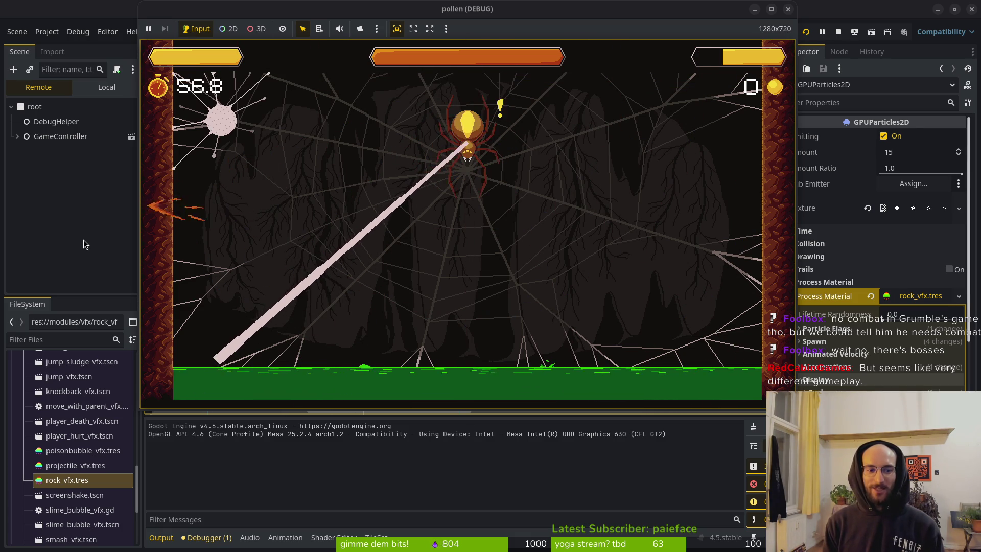
{"action": "key", "text": "Right"}
{"action": "key", "text": "Up"}
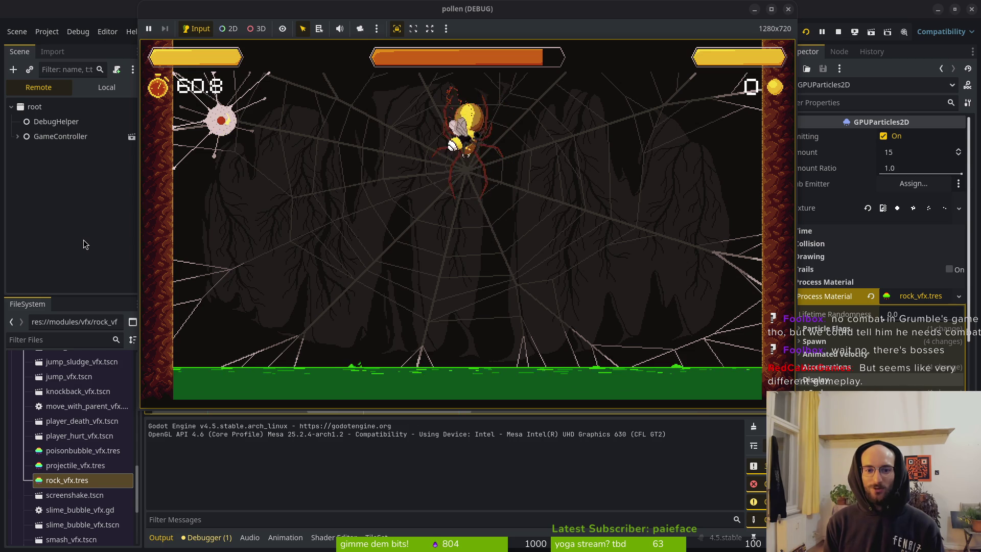
{"action": "key", "text": "Up"}
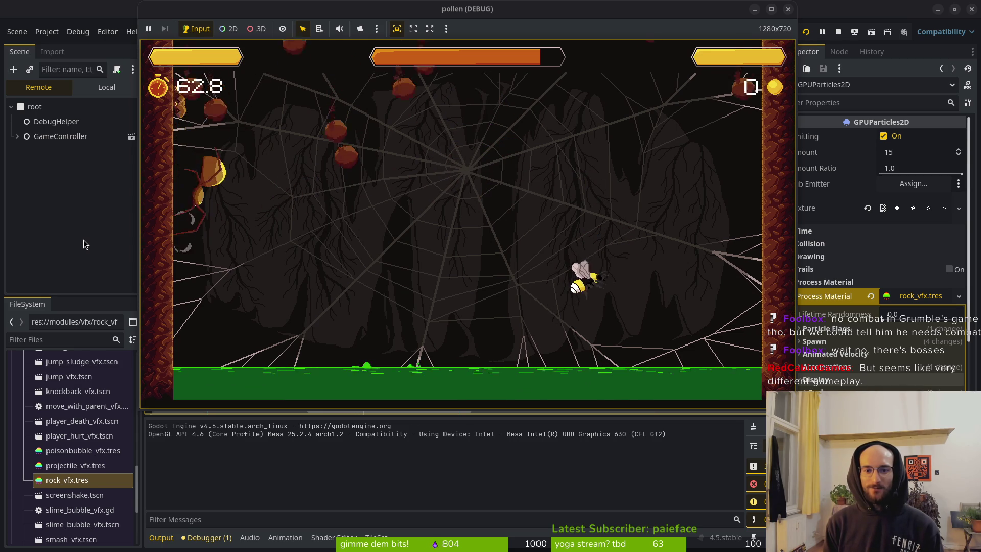
{"action": "key", "text": "Up"}
{"action": "key", "text": "Left"}
{"action": "key", "text": "Left"}
{"action": "key", "text": "Up"}
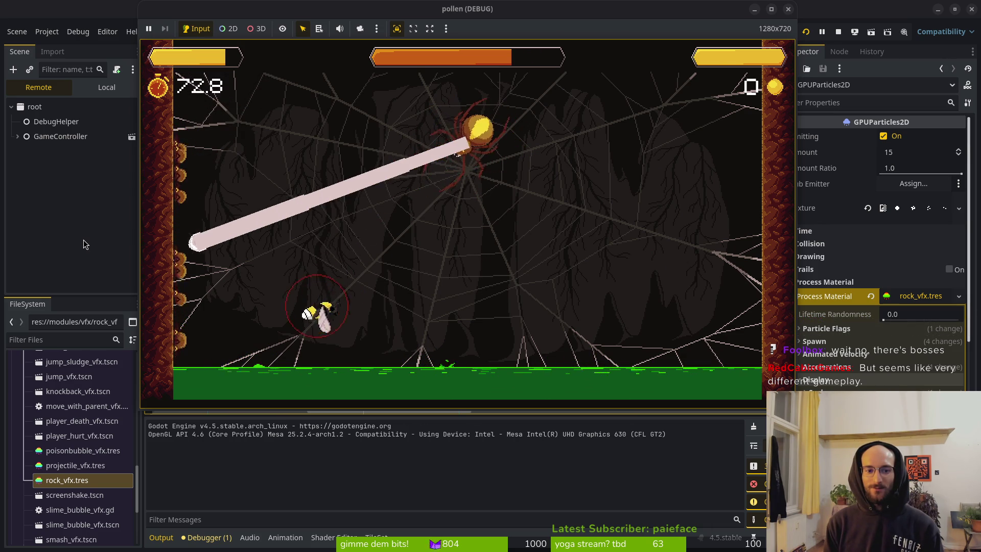
{"action": "key", "text": "Up"}
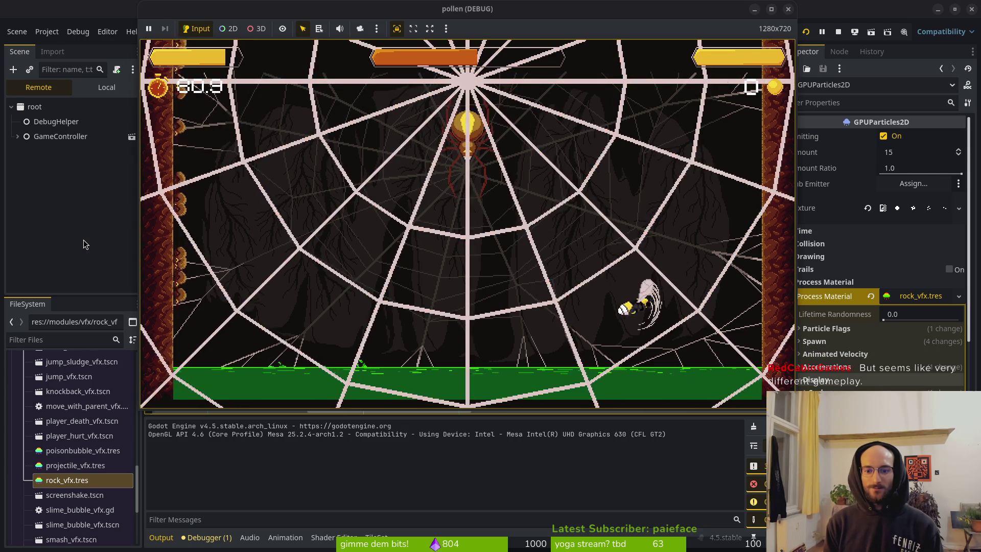
{"action": "key", "text": "Up"}
{"action": "key", "text": "Left"}
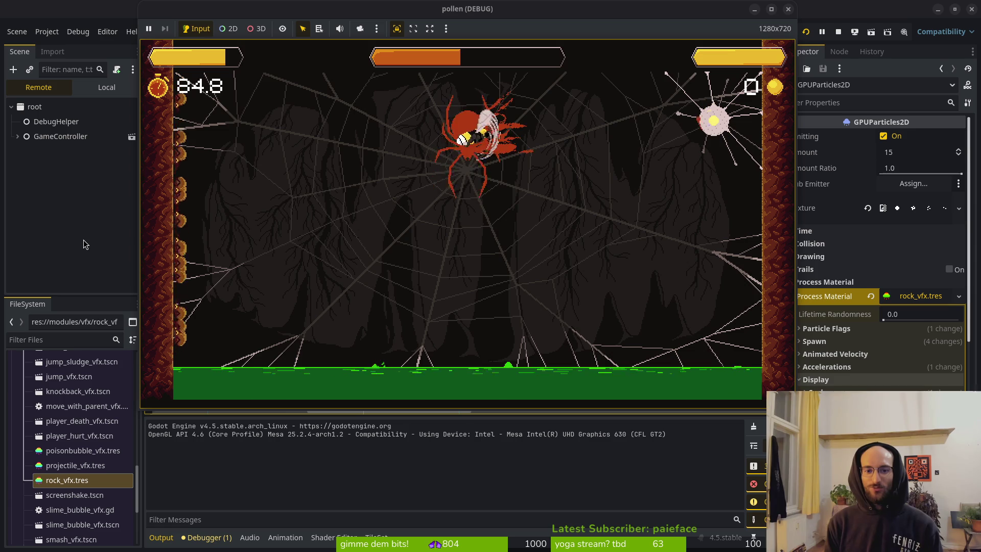
{"action": "key", "text": "Up"}
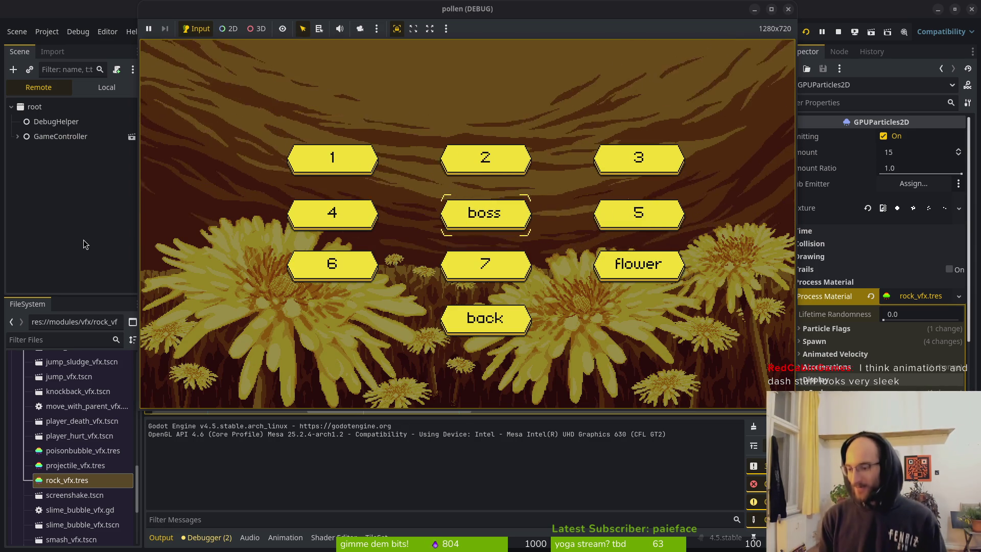
Step: Select 'flower' in the level-select menu and start that level
{"action": "key", "text": "Down"}
{"action": "key", "text": "Right"}
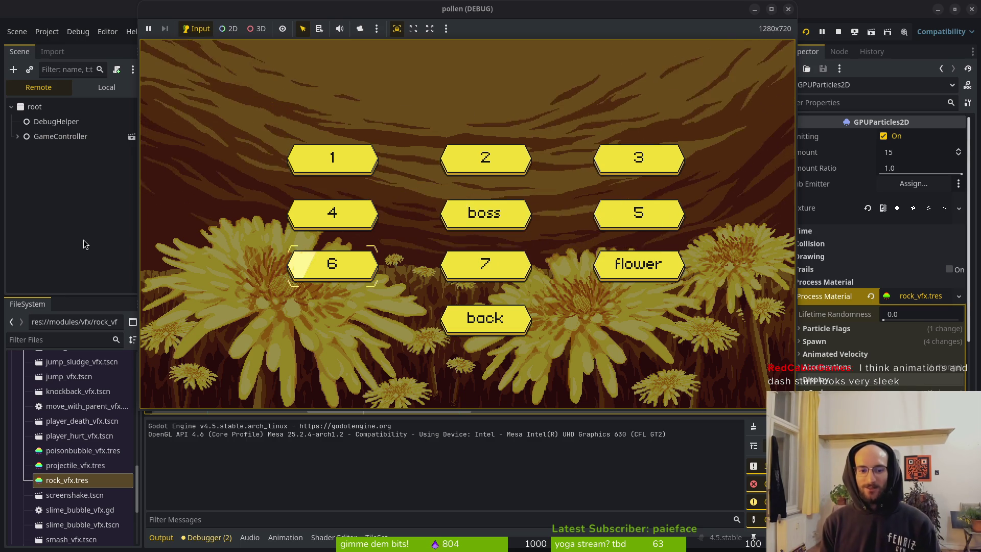
{"action": "key", "text": "Return"}
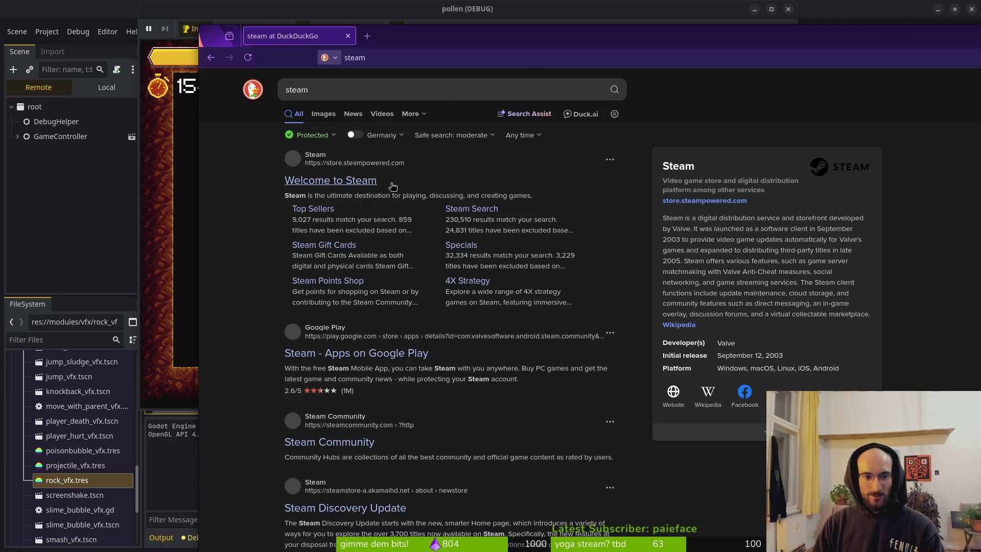
Step: Open the 'Welcome to Steam' search result and maximise the browser window
{"action": "left_click", "coordinate": [313, 181]}
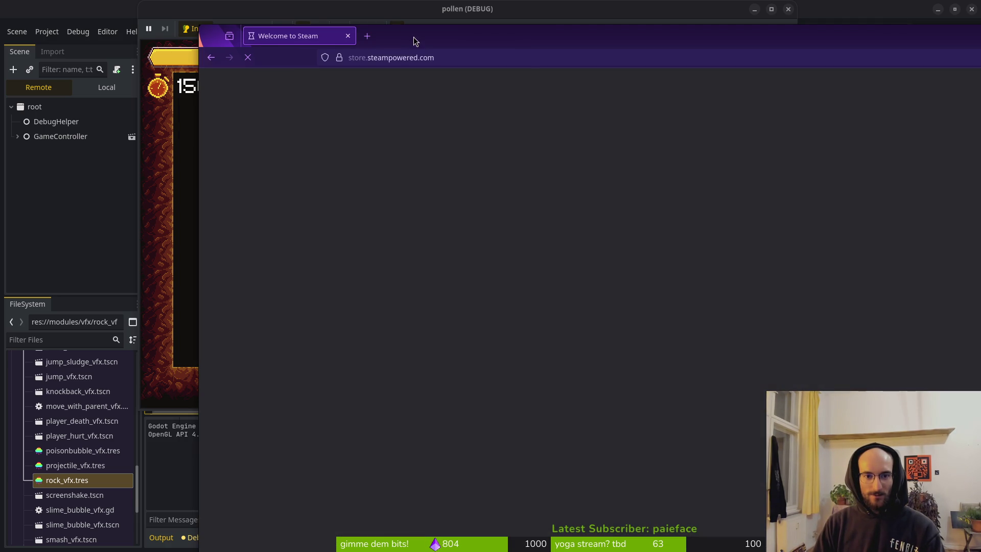
{"action": "double_click", "coordinate": [411, 37]}
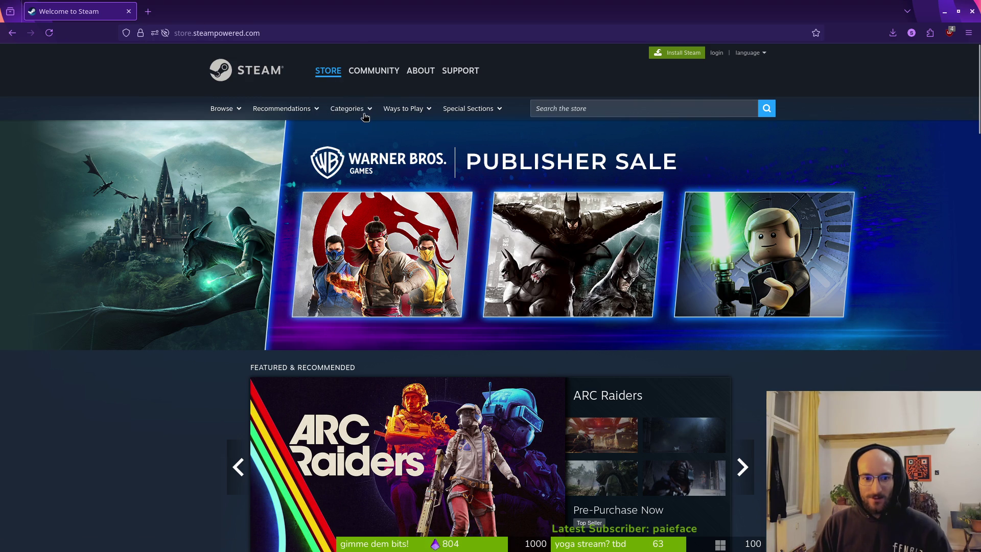
Step: From Categories, view all Steam tags and browse all 72,917 games tagged Indie
{"action": "mouse_move", "coordinate": [362, 115]}
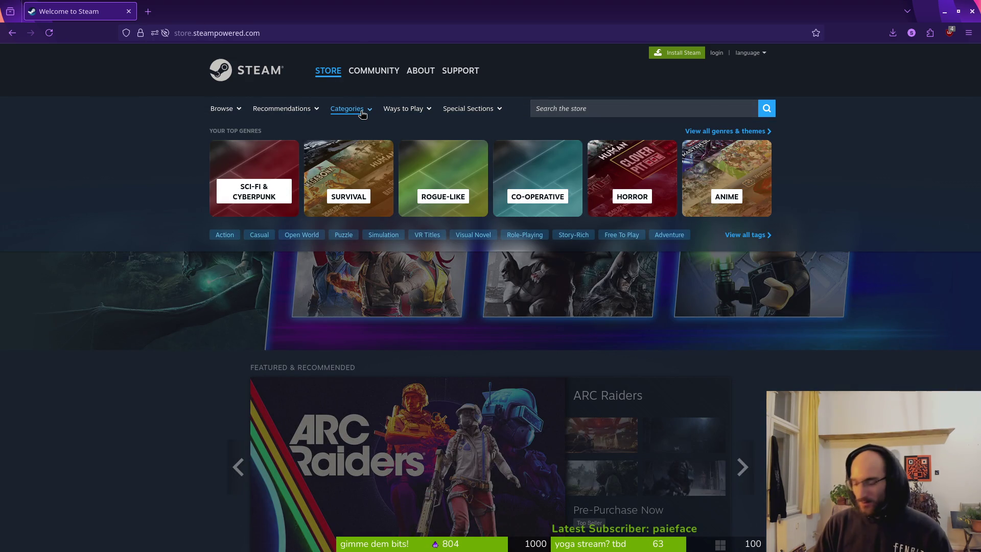
{"action": "left_click", "coordinate": [748, 235]}
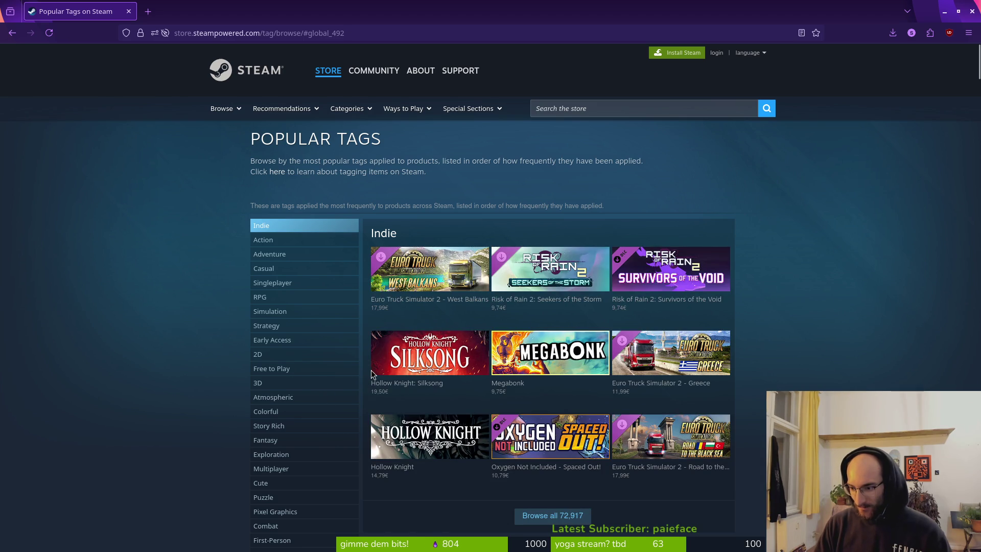
{"action": "scroll", "coordinate": [214, 286], "scroll_direction": "down", "scroll_amount": 3}
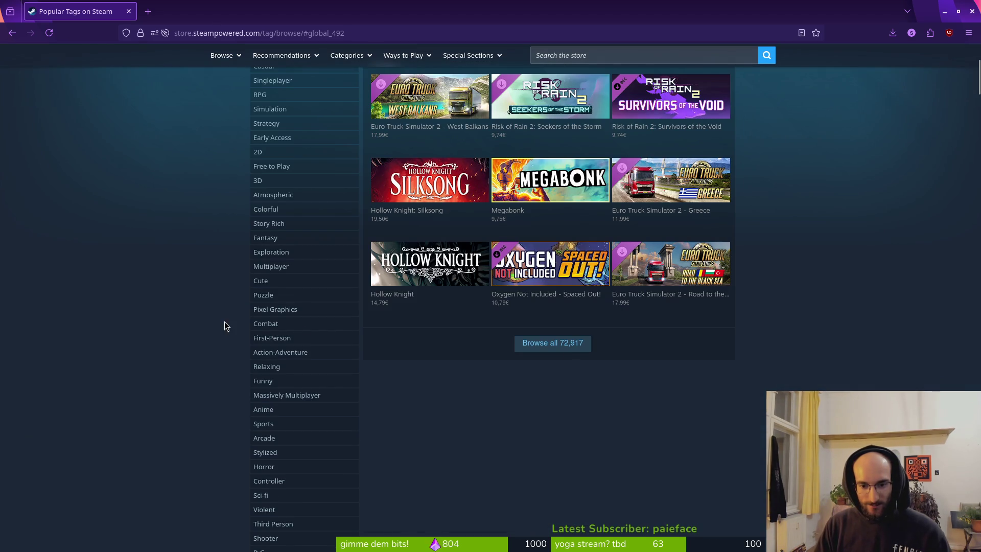
{"action": "left_click", "coordinate": [563, 352]}
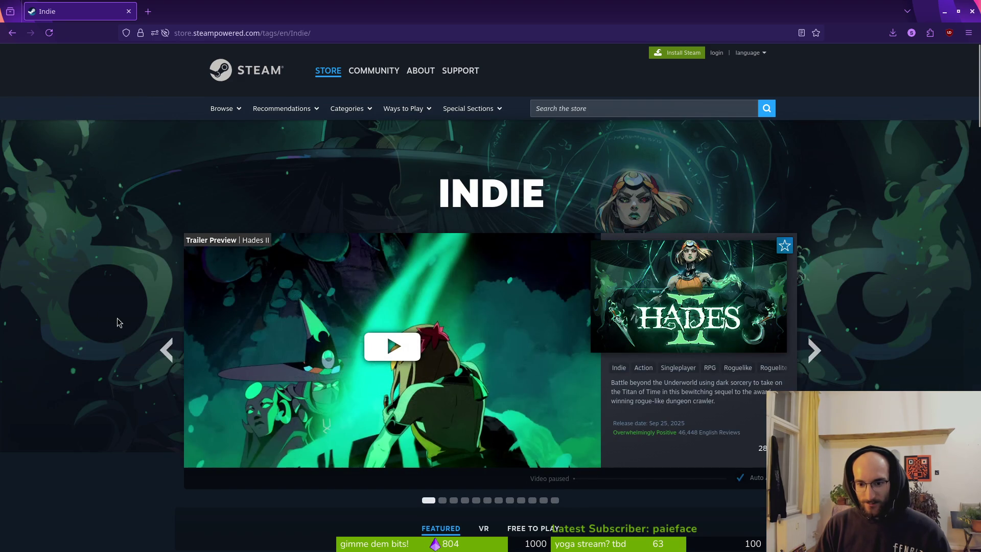
Step: Scroll down to the Indie game list with its filters
{"action": "scroll", "coordinate": [118, 315], "scroll_direction": "down", "scroll_amount": 15}
{"action": "scroll", "coordinate": [114, 310], "scroll_direction": "down", "scroll_amount": 5}
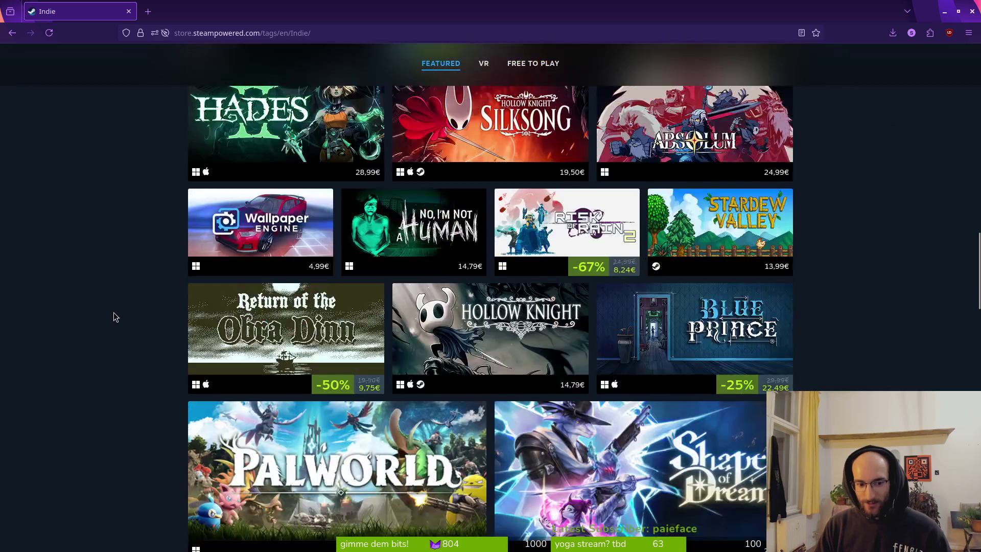
{"action": "scroll", "coordinate": [82, 307], "scroll_direction": "up", "scroll_amount": 15}
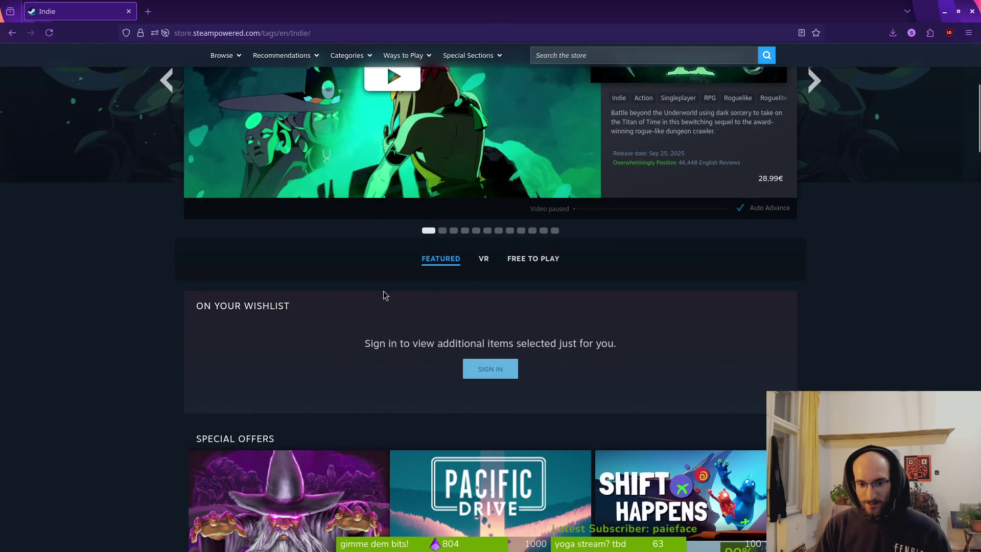
{"action": "scroll", "coordinate": [434, 304], "scroll_direction": "up", "scroll_amount": 4}
{"action": "scroll", "coordinate": [519, 347], "scroll_direction": "down", "scroll_amount": 20}
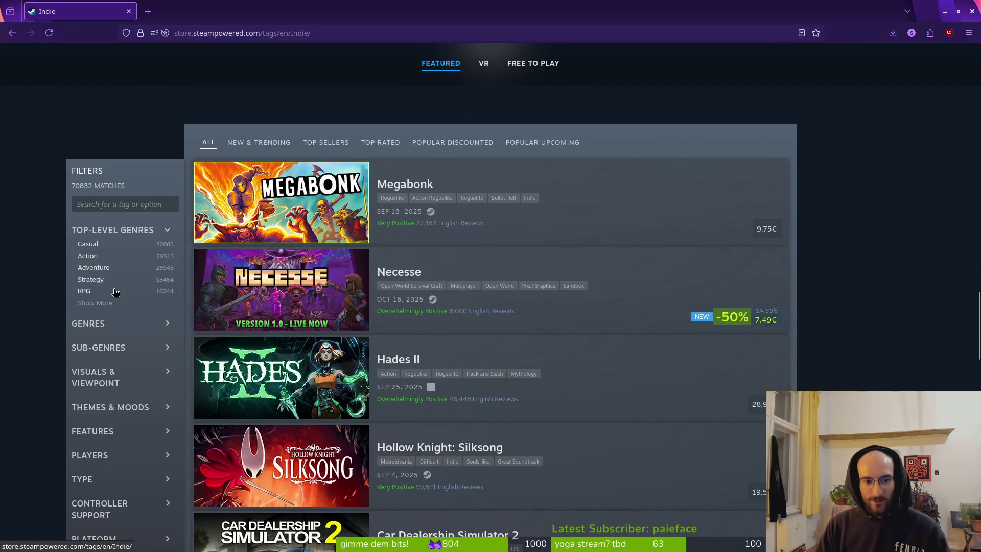
{"action": "mouse_move", "coordinate": [765, 204]}
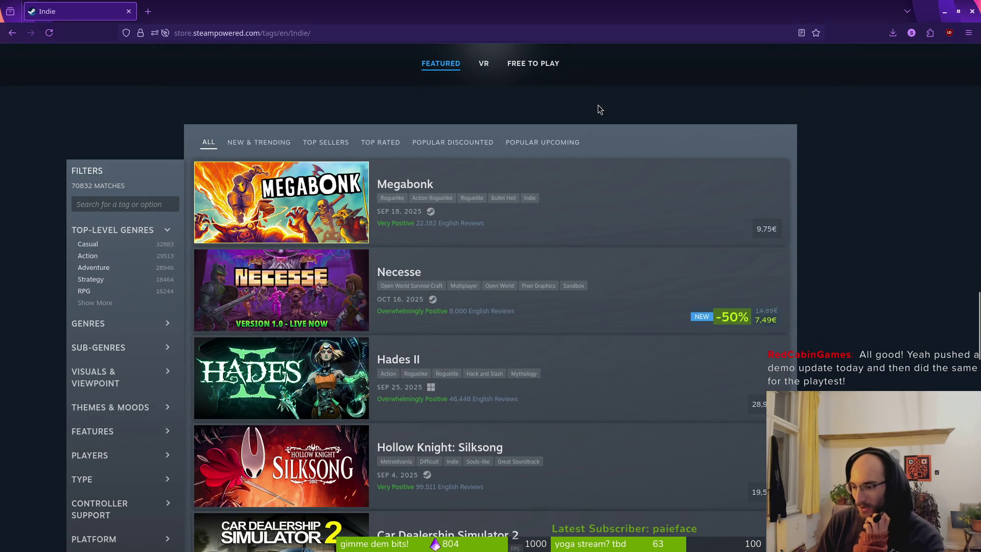
{"action": "mouse_move", "coordinate": [611, 167]}
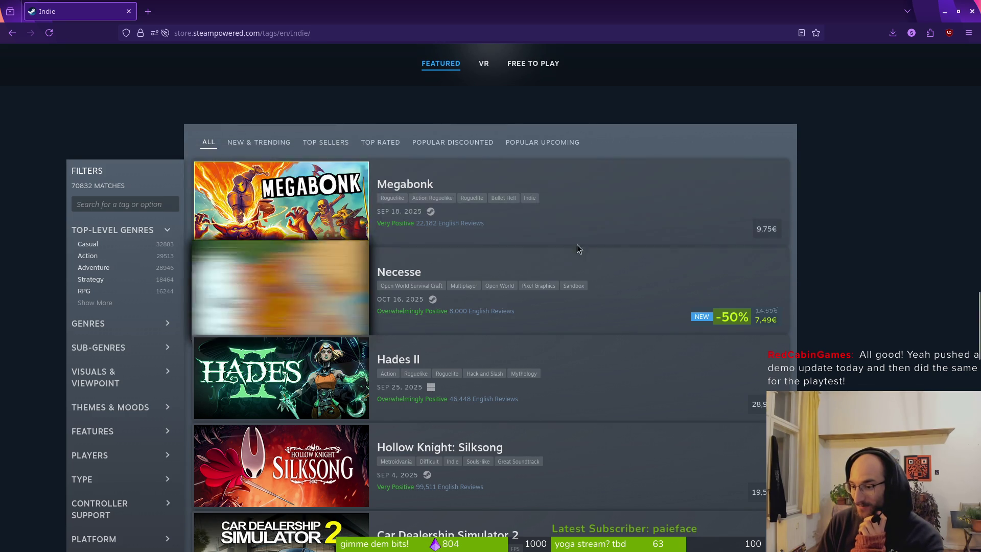
{"action": "mouse_move", "coordinate": [743, 262]}
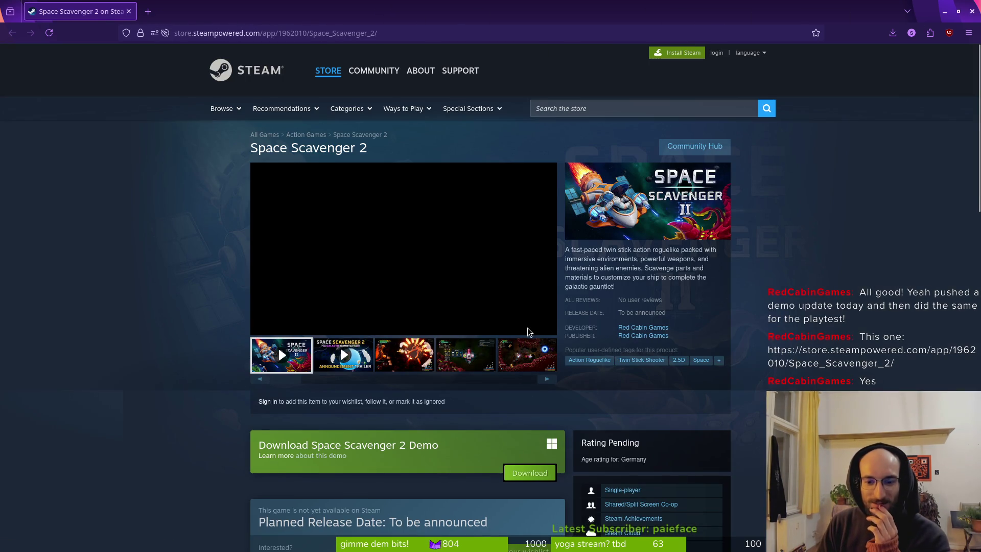
Step: Show the third Space Scavenger 2 gallery screenshot in the main preview
{"action": "left_click", "coordinate": [422, 364]}
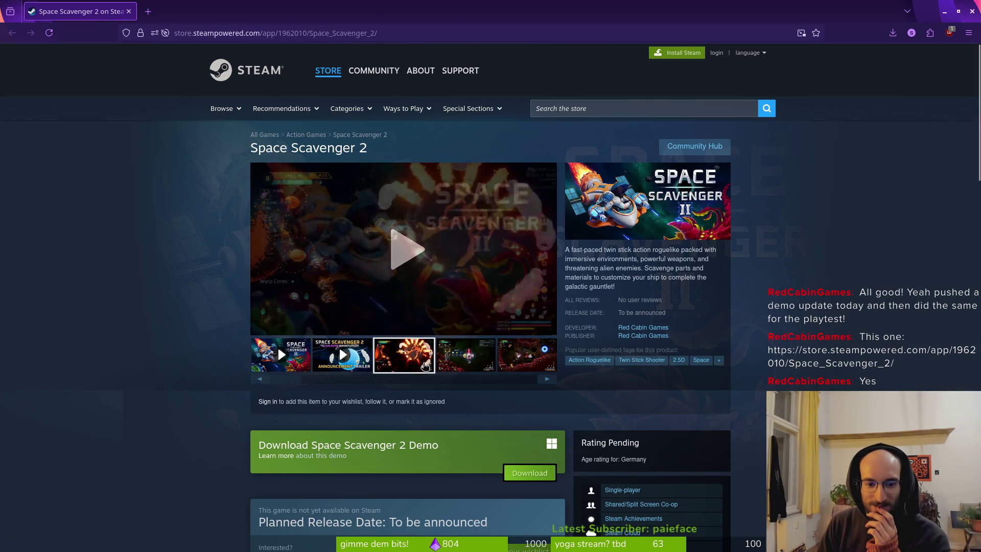
Step: Enlarge the screenshot and step through the crafting, combat, Rank 4 and galaxy map shots, then close
{"action": "left_click", "coordinate": [493, 262]}
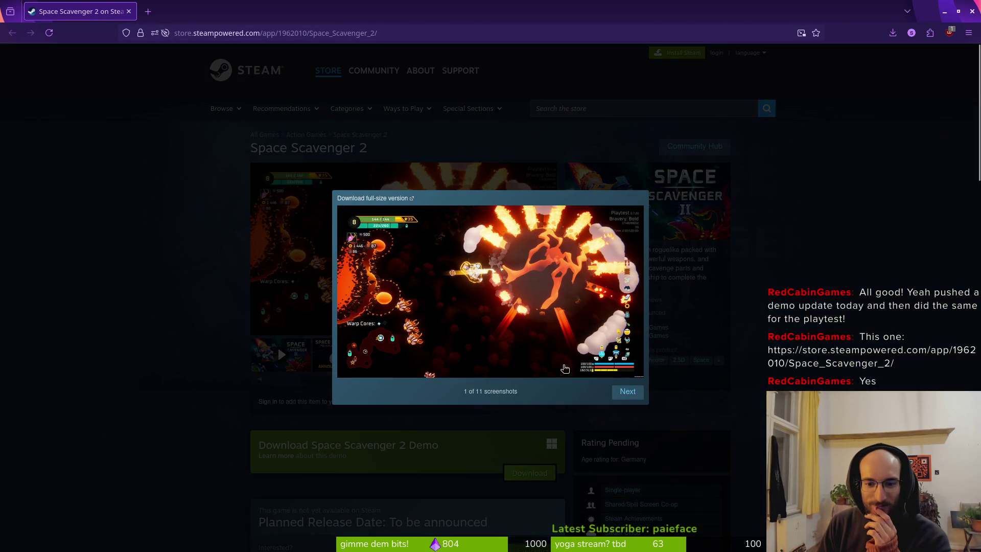
{"action": "key", "text": "Right"}
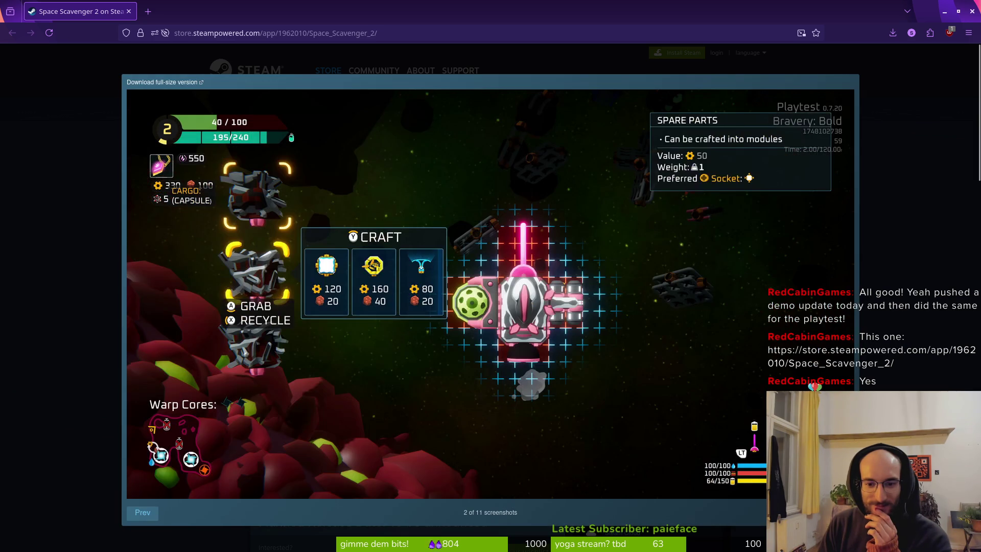
{"action": "key", "text": "Right"}
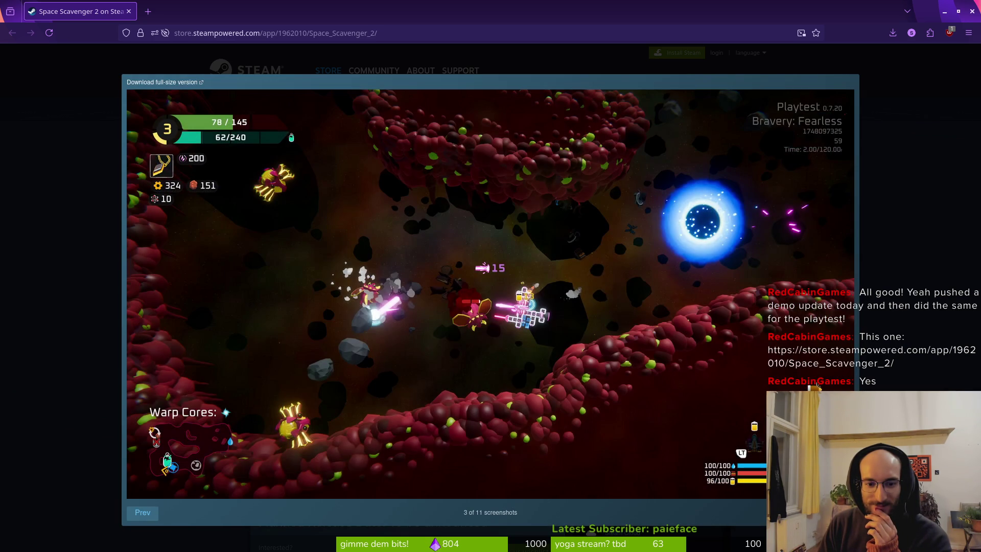
{"action": "key", "text": "Right"}
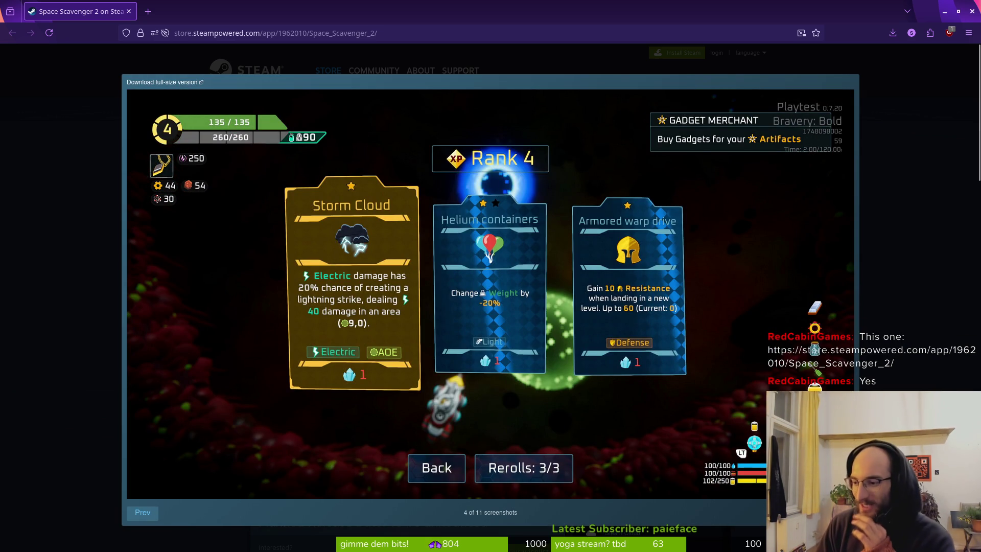
{"action": "key", "text": "Right"}
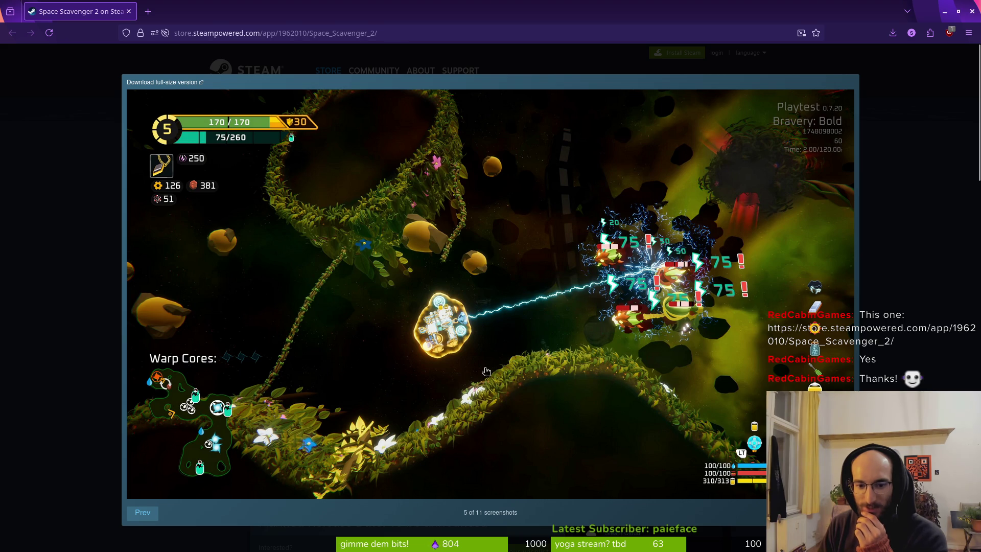
{"action": "left_click", "coordinate": [631, 391]}
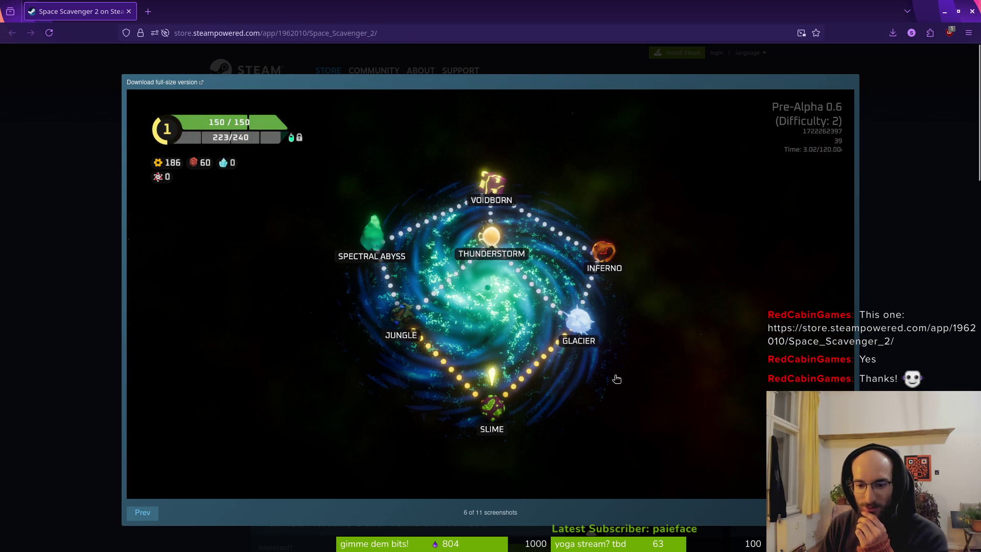
{"action": "left_click", "coordinate": [122, 513]}
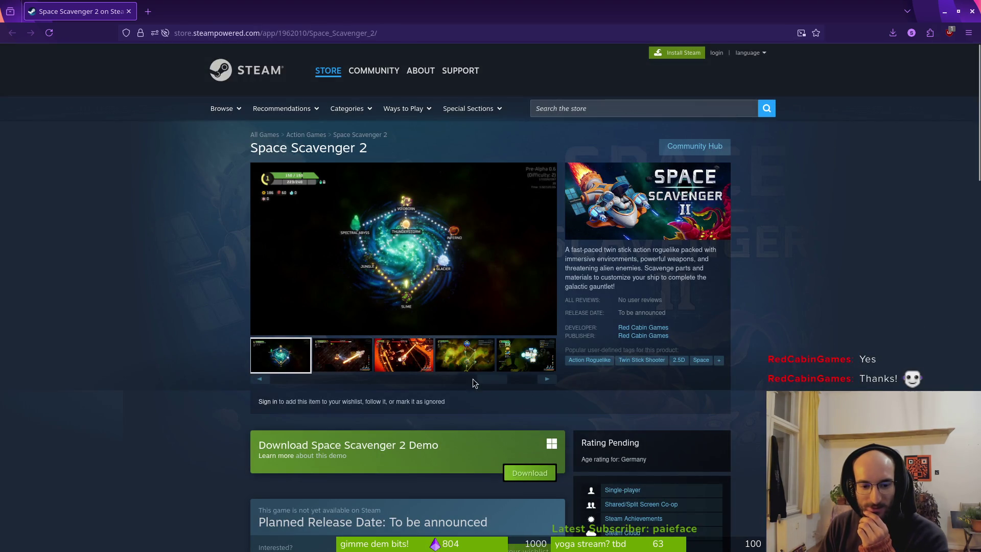
Step: Preview several gallery thumbnails, then view the Magma King boss shot enlarged and close it
{"action": "mouse_move", "coordinate": [499, 378]}
{"action": "left_mouse_down"}
{"action": "mouse_move", "coordinate": [517, 375]}
{"action": "mouse_move", "coordinate": [360, 383]}
{"action": "left_mouse_up"}
{"action": "left_click", "coordinate": [381, 373]}
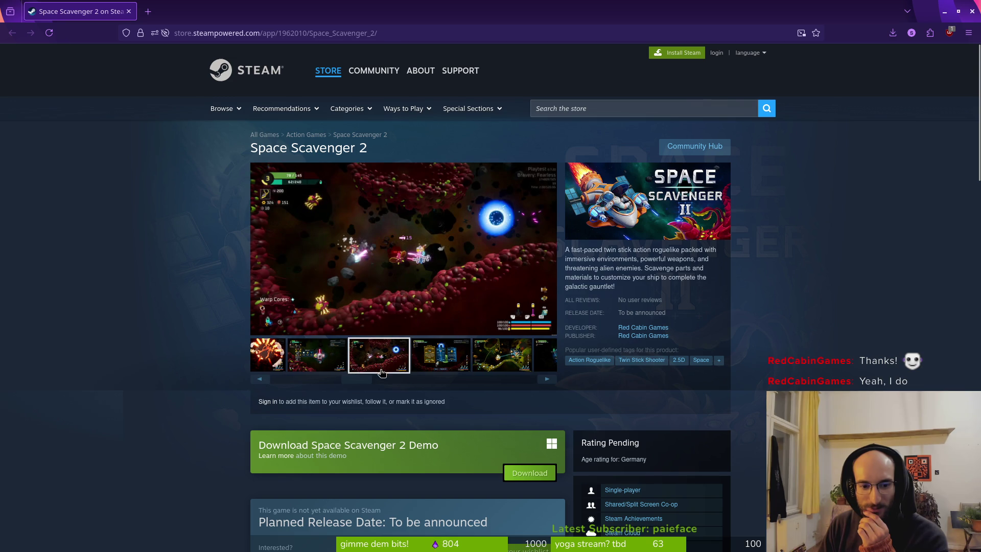
{"action": "left_click", "coordinate": [318, 366]}
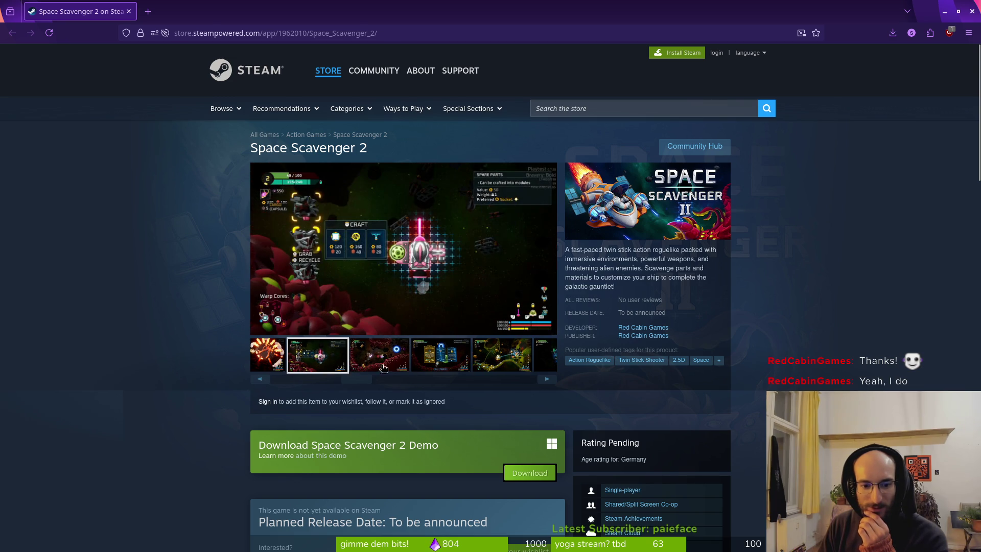
{"action": "left_click", "coordinate": [447, 359]}
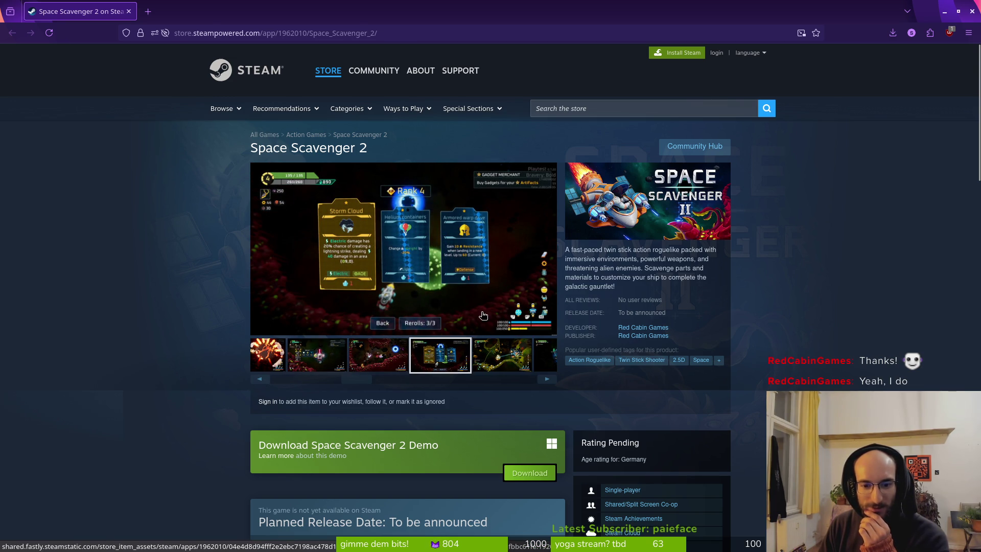
{"action": "left_click", "coordinate": [514, 364]}
{"action": "left_click", "coordinate": [549, 359]}
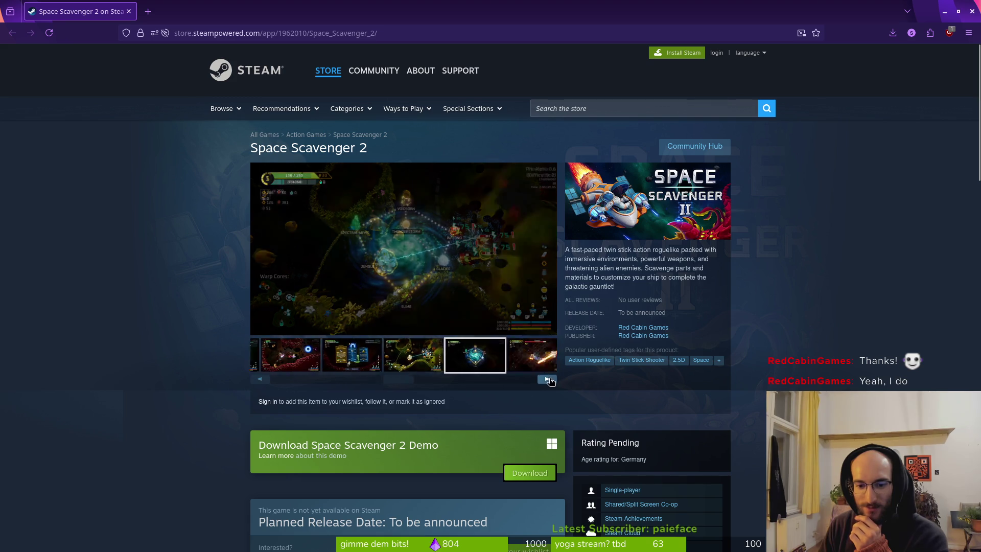
{"action": "left_click", "coordinate": [454, 359]}
{"action": "left_click", "coordinate": [394, 363]}
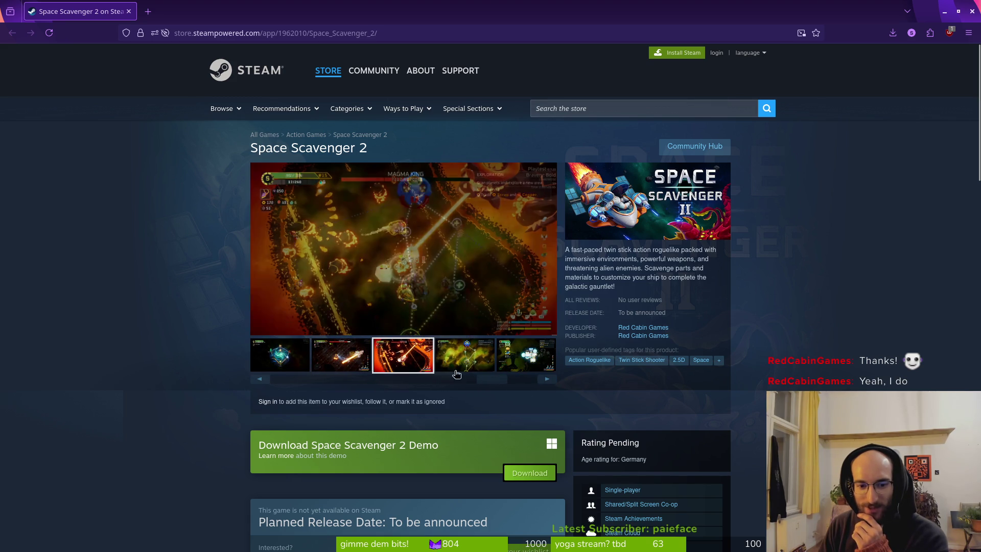
{"action": "left_click", "coordinate": [456, 300]}
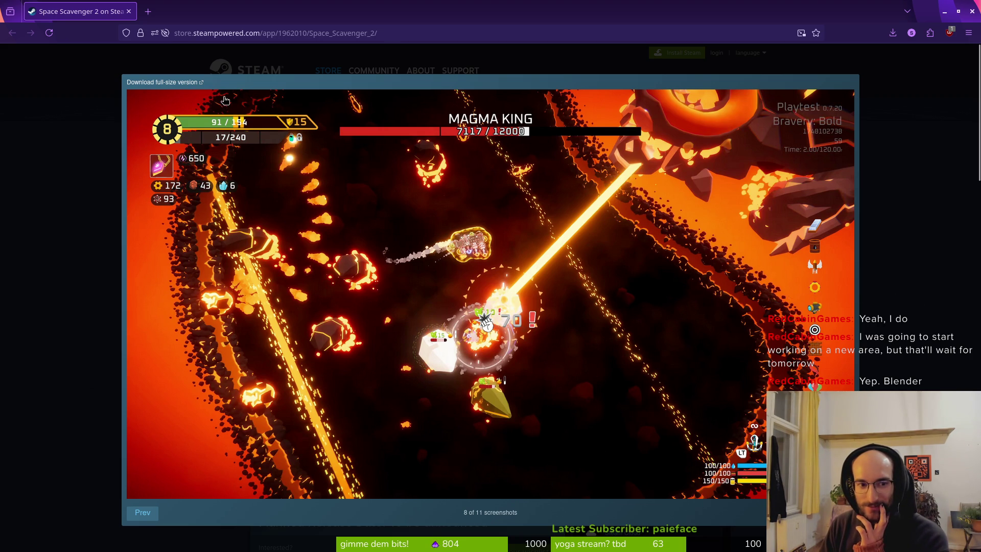
{"action": "left_click", "coordinate": [111, 234]}
Step: Scroll down and expand the full Space Scavenger 2 description with READ MORE
{"action": "scroll", "coordinate": [541, 415], "scroll_direction": "down", "scroll_amount": 6}
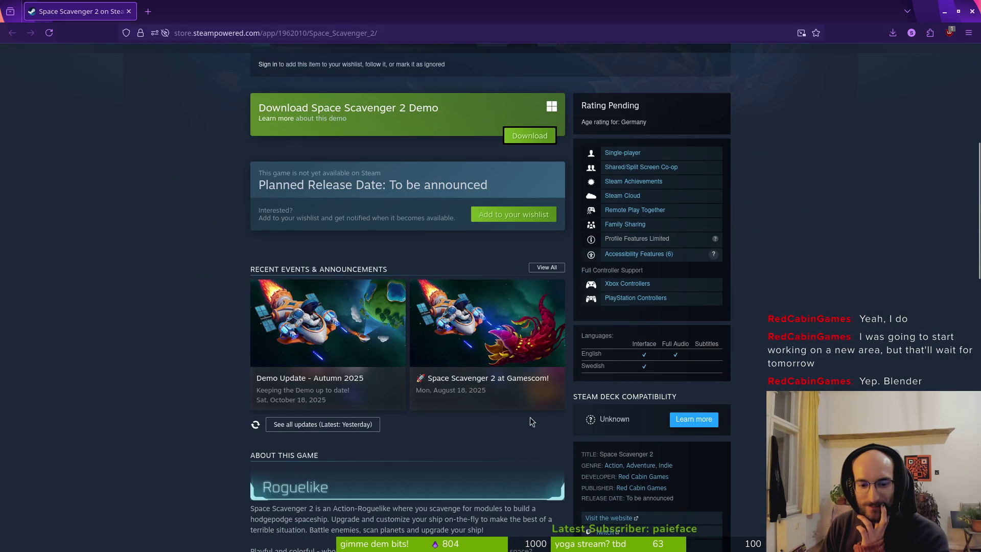
{"action": "scroll", "coordinate": [211, 412], "scroll_direction": "down", "scroll_amount": 2}
{"action": "scroll", "coordinate": [211, 413], "scroll_direction": "down", "scroll_amount": 6}
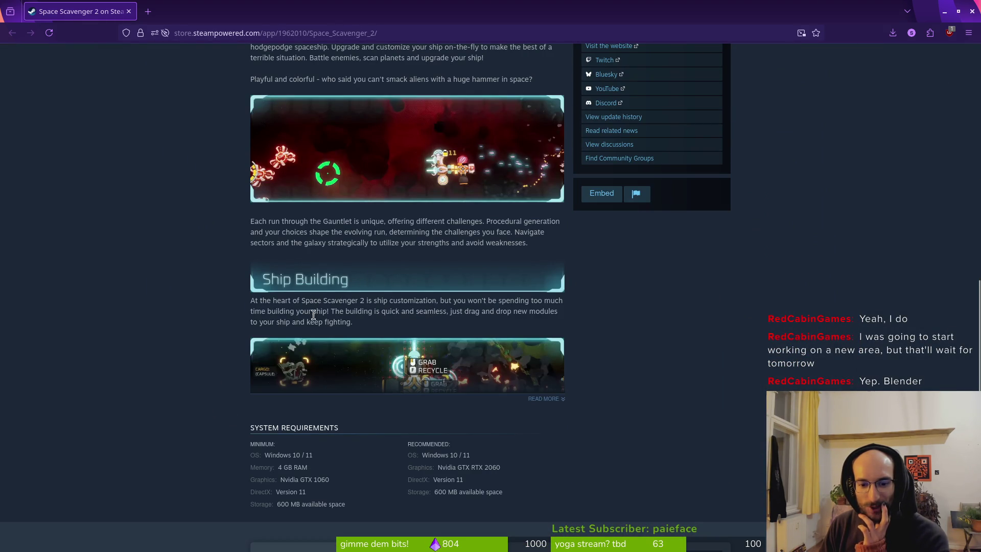
{"action": "left_click", "coordinate": [545, 398]}
Step: Open the Co-op header image in a new tab and return to the store page
{"action": "scroll", "coordinate": [168, 337], "scroll_direction": "down", "scroll_amount": 4}
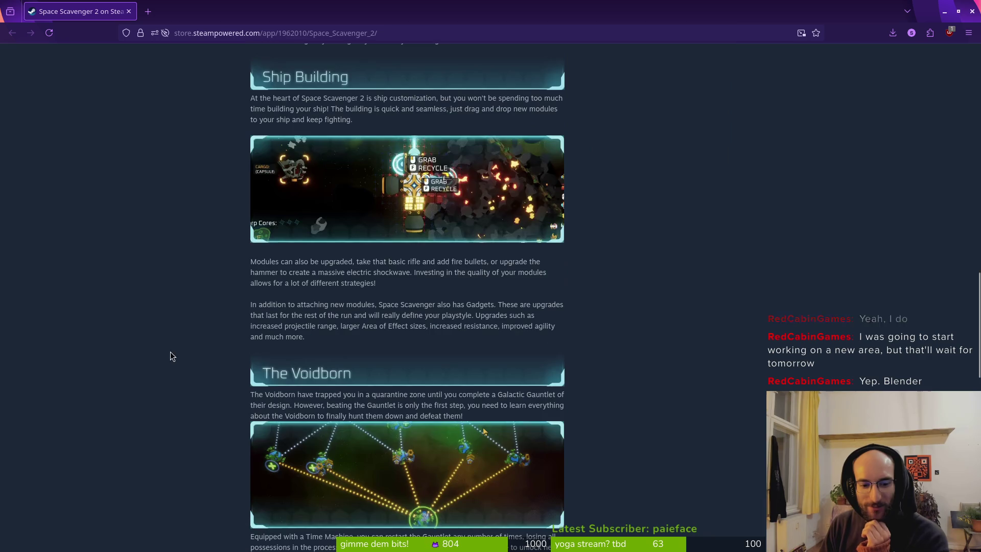
{"action": "scroll", "coordinate": [169, 322], "scroll_direction": "down", "scroll_amount": 4}
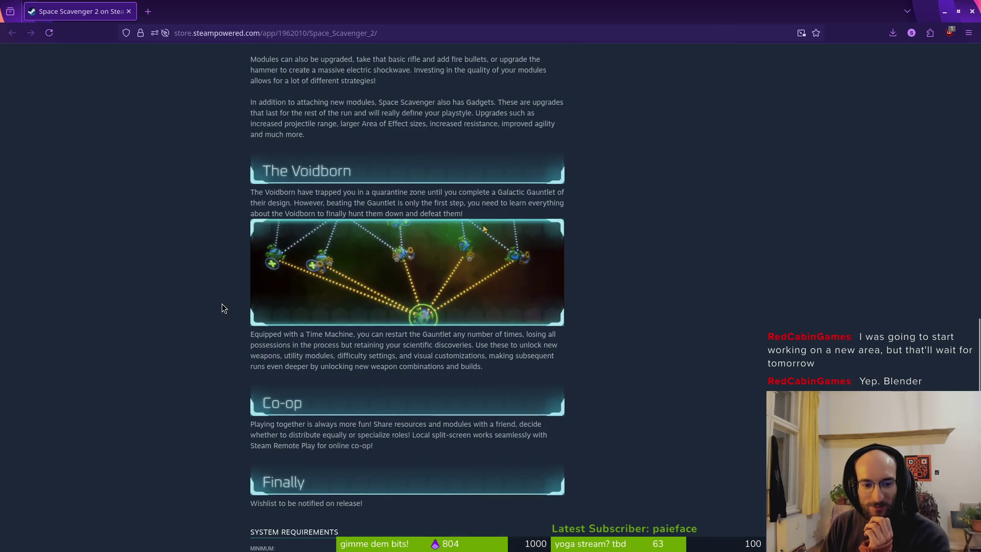
{"action": "scroll", "coordinate": [222, 305], "scroll_direction": "down", "scroll_amount": 3}
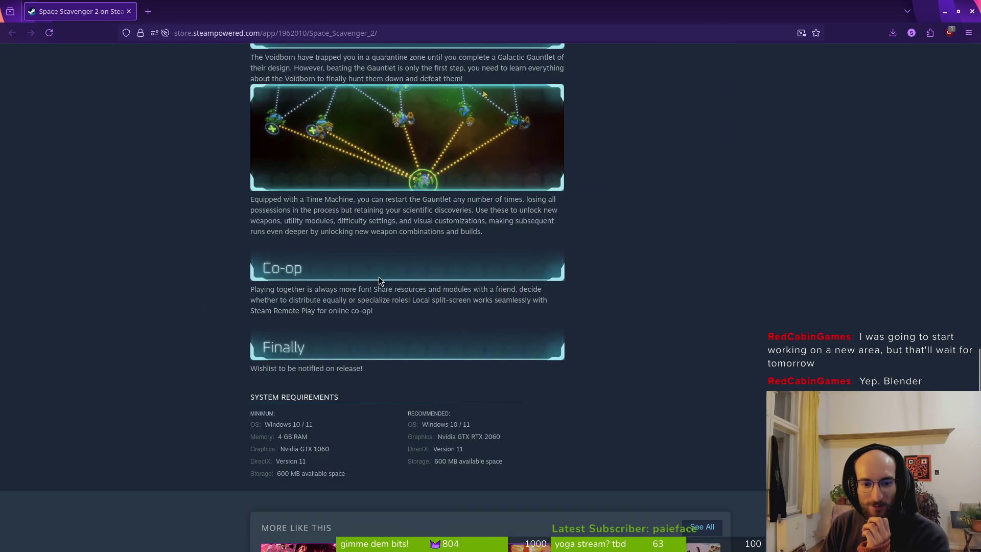
{"action": "right_click", "coordinate": [329, 271]}
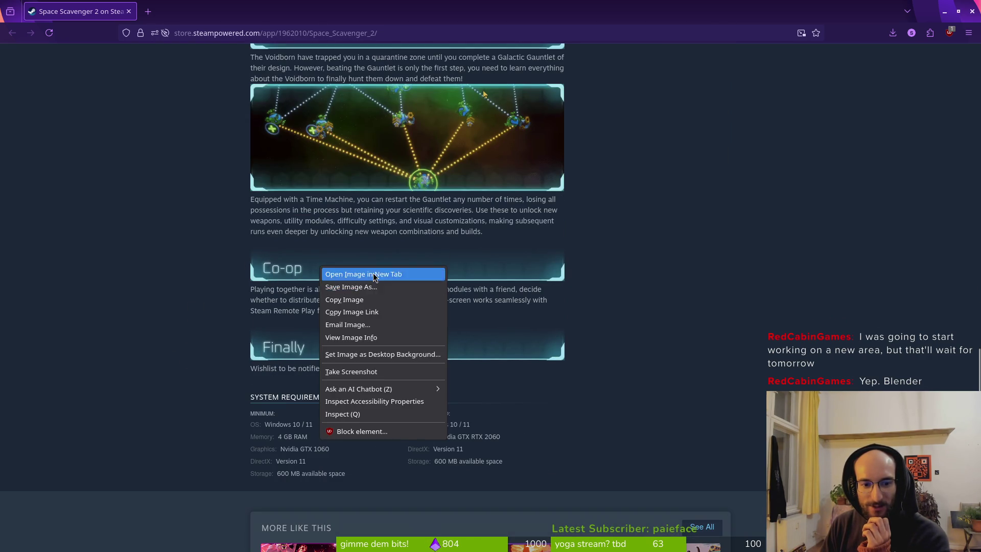
{"action": "left_click", "coordinate": [348, 276]}
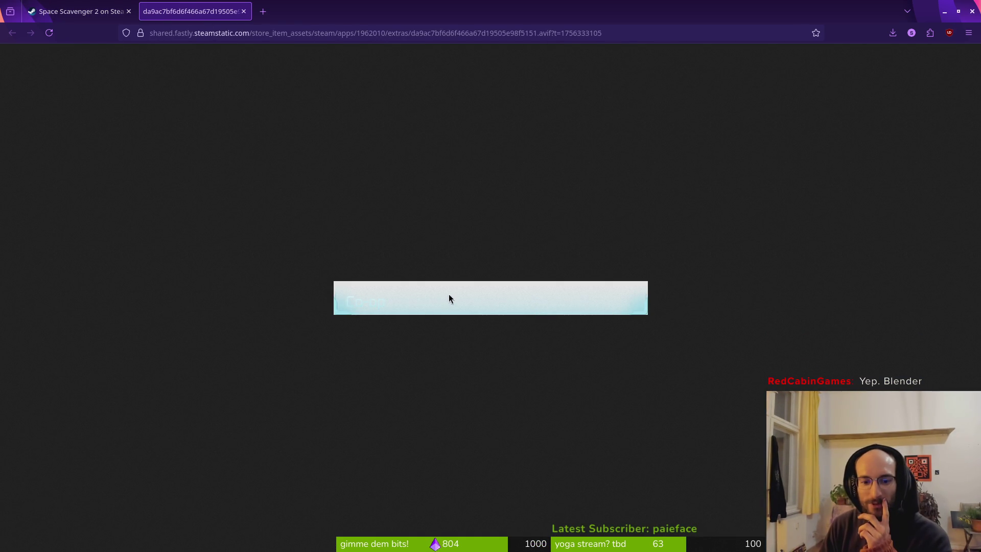
{"action": "left_click", "coordinate": [66, 10]}
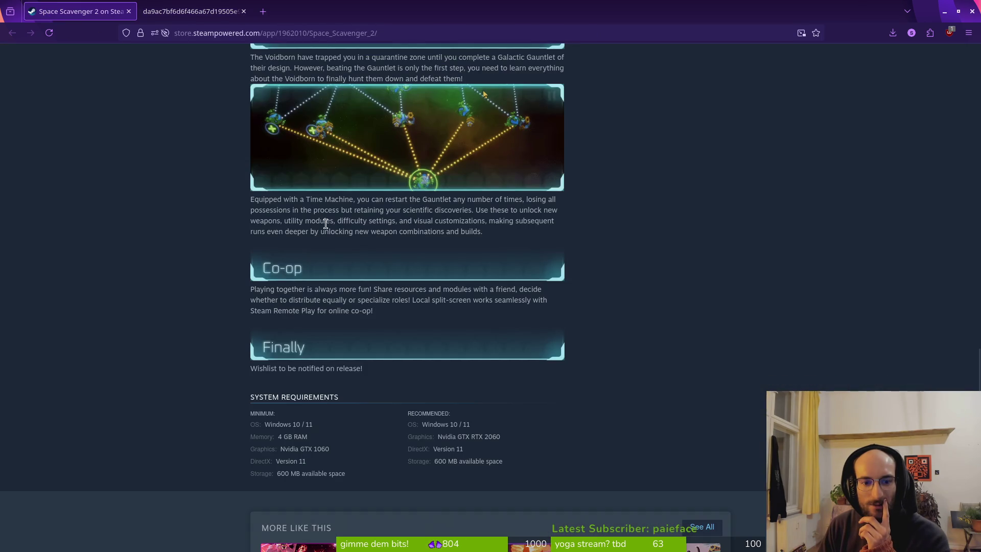
Step: Back in Godot, adjust the rock particles' Spawn Velocity emission direction and save rock.tscn
{"action": "key", "text": "ctrl+Tab"}
{"action": "key", "text": "alt+Tab"}
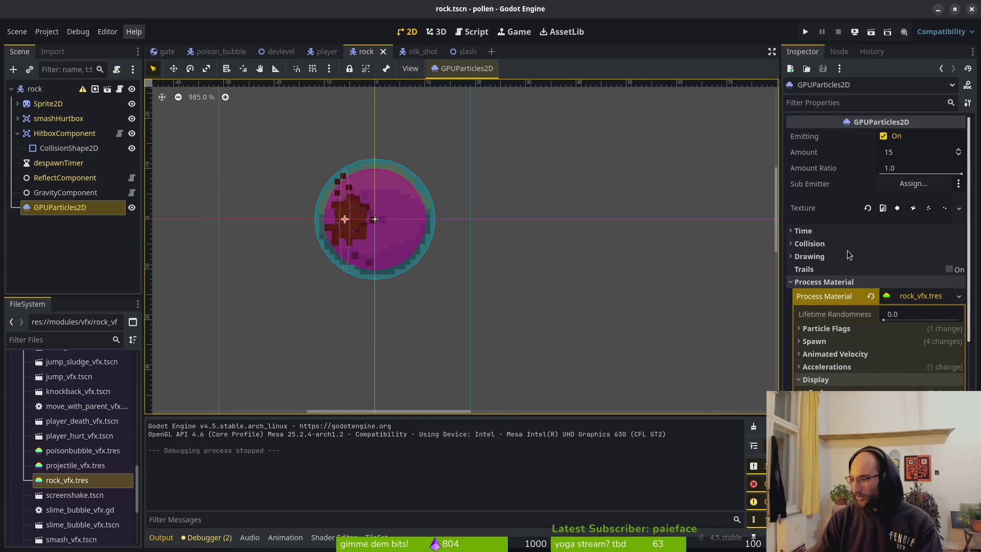
{"action": "left_click_drag", "start_coordinate": [553, 243], "coordinate": [569, 240]}
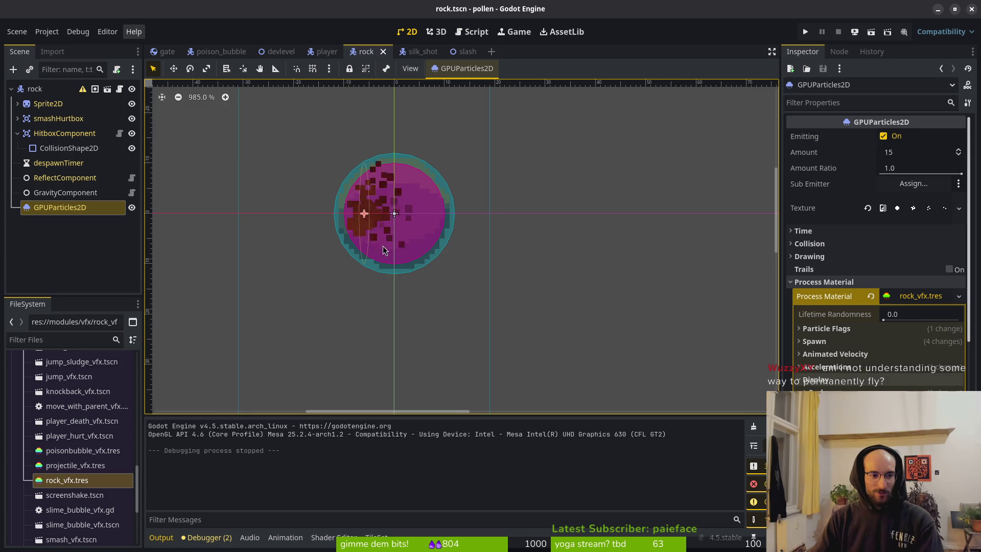
{"action": "left_click_drag", "start_coordinate": [449, 254], "coordinate": [427, 256]}
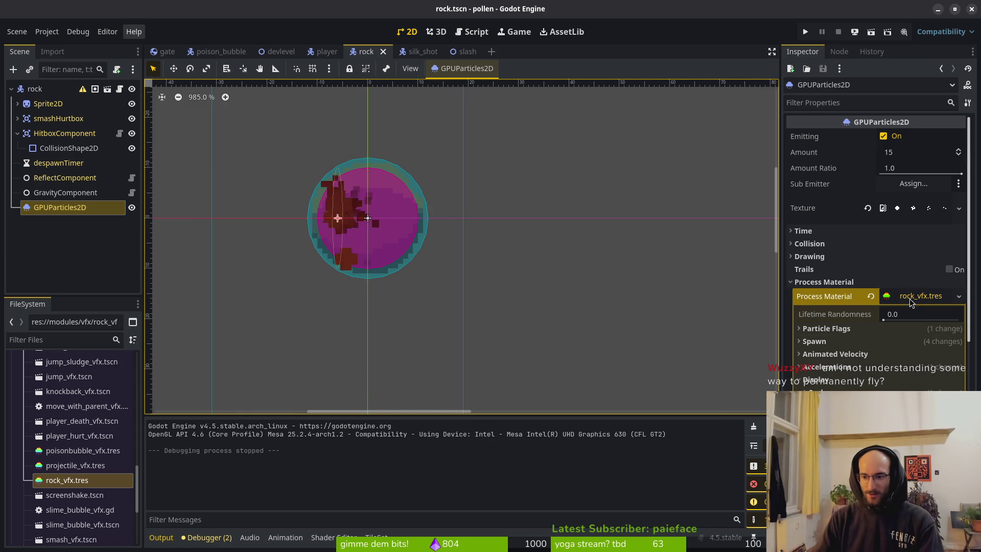
{"action": "left_click", "coordinate": [814, 340]}
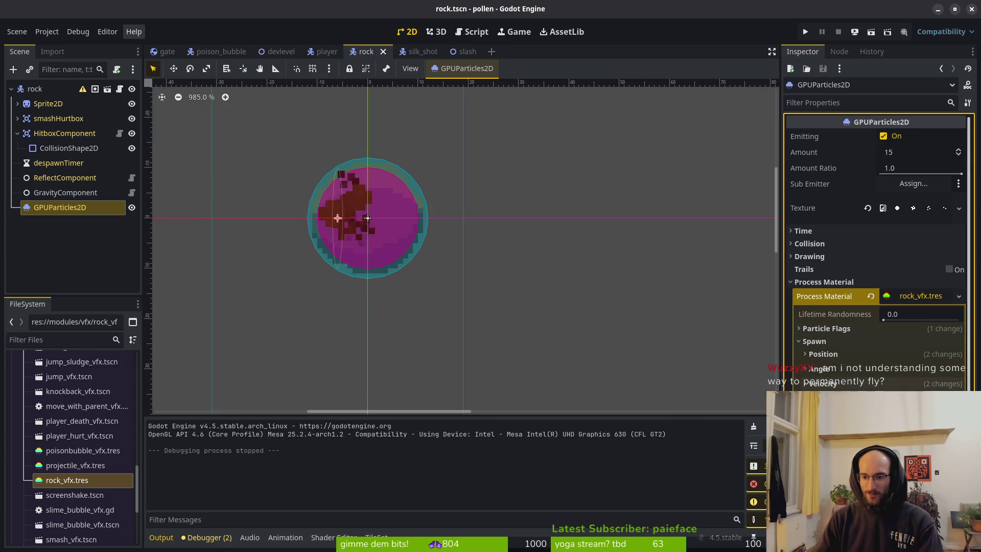
{"action": "left_click", "coordinate": [836, 385]}
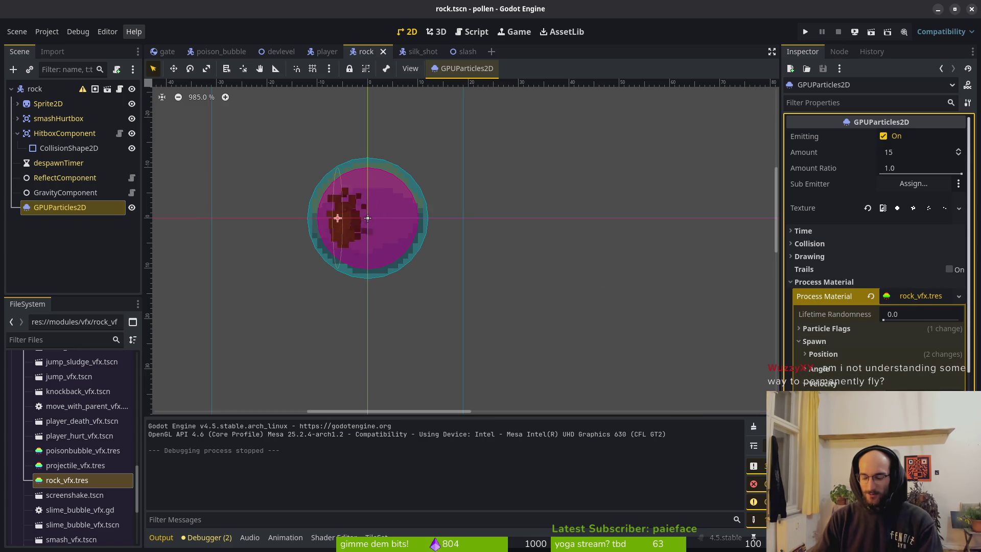
{"action": "key", "text": "Return"}
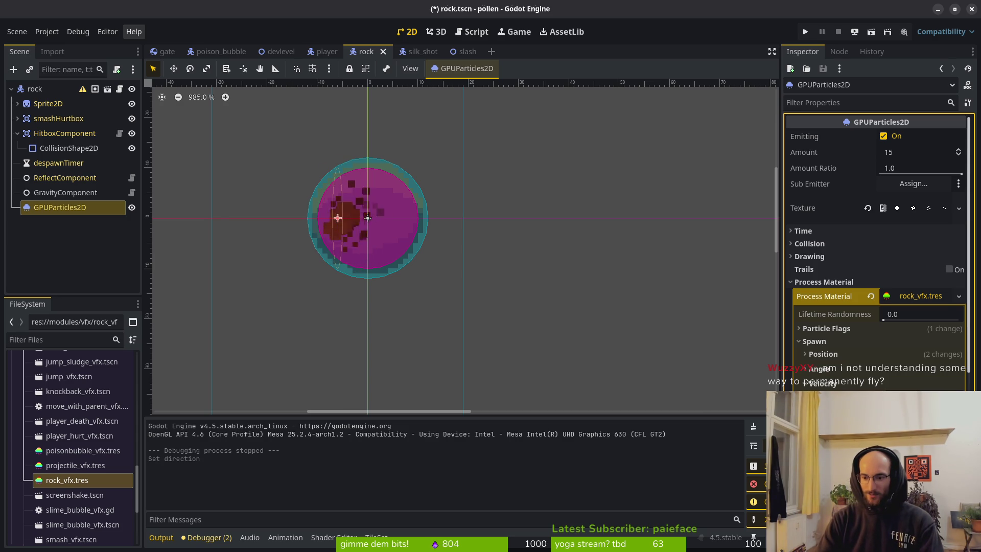
{"action": "key", "text": "Return"}
{"action": "key", "text": "ctrl+s"}
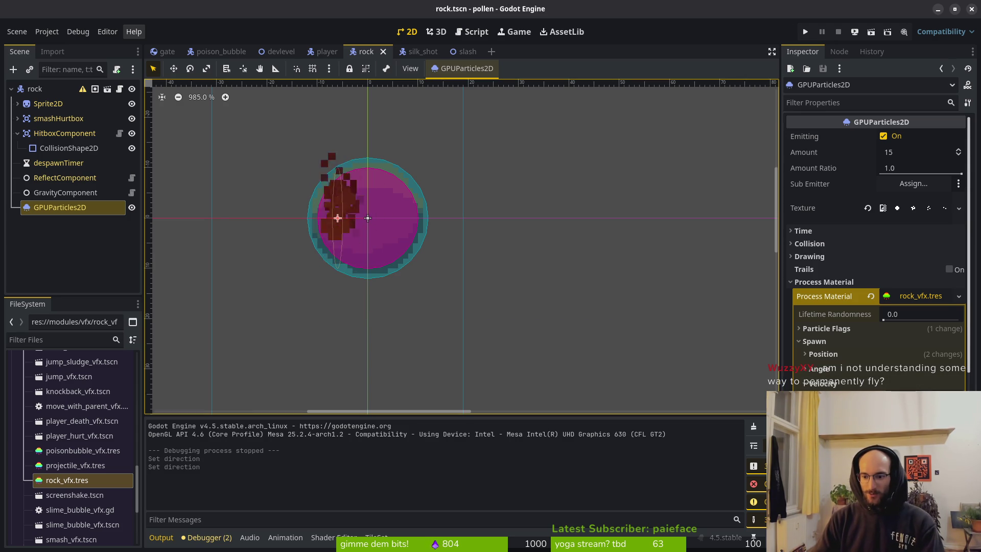
Step: Change the rock particles' Spawn Position emission shape scale and save again
{"action": "left_click", "coordinate": [822, 354]}
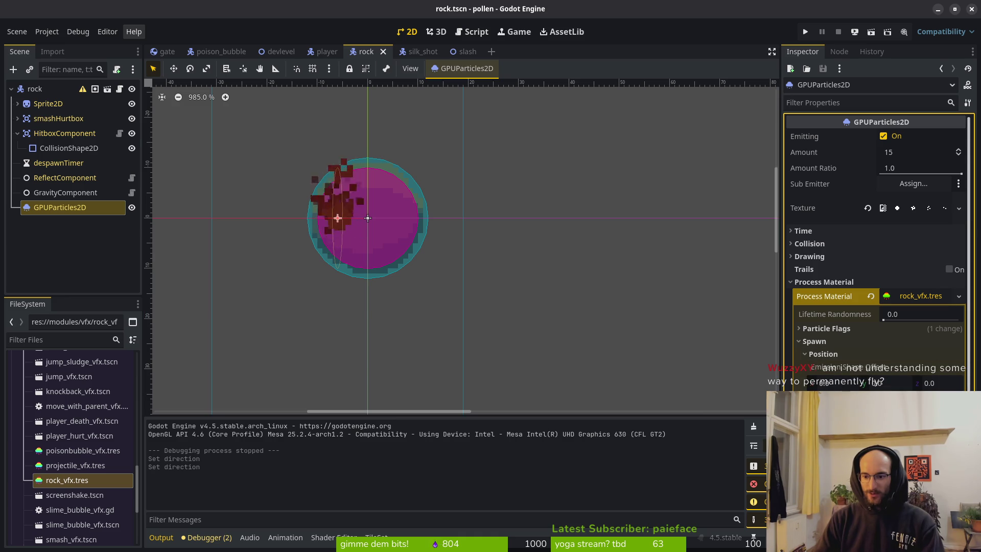
{"action": "key", "text": "Return"}
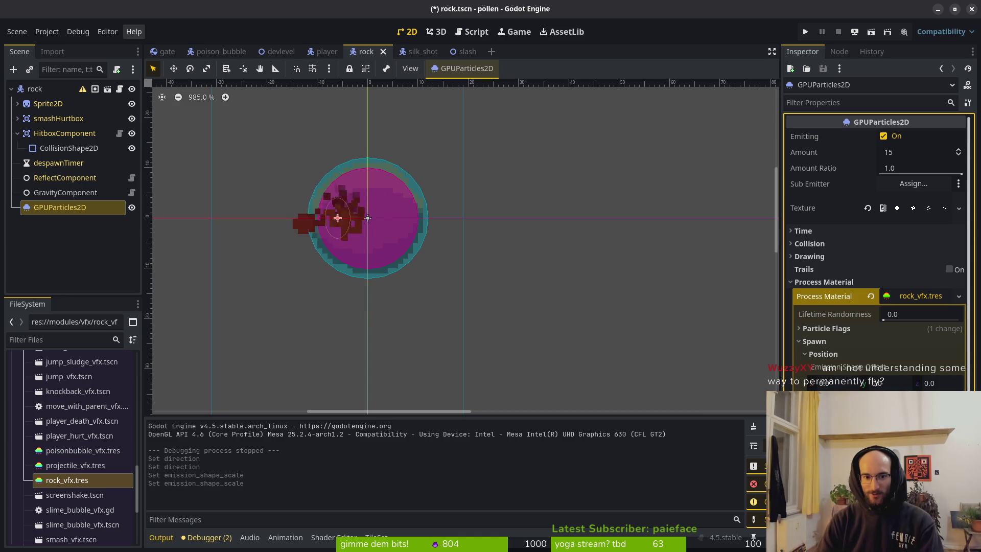
{"action": "key", "text": "ctrl+s"}
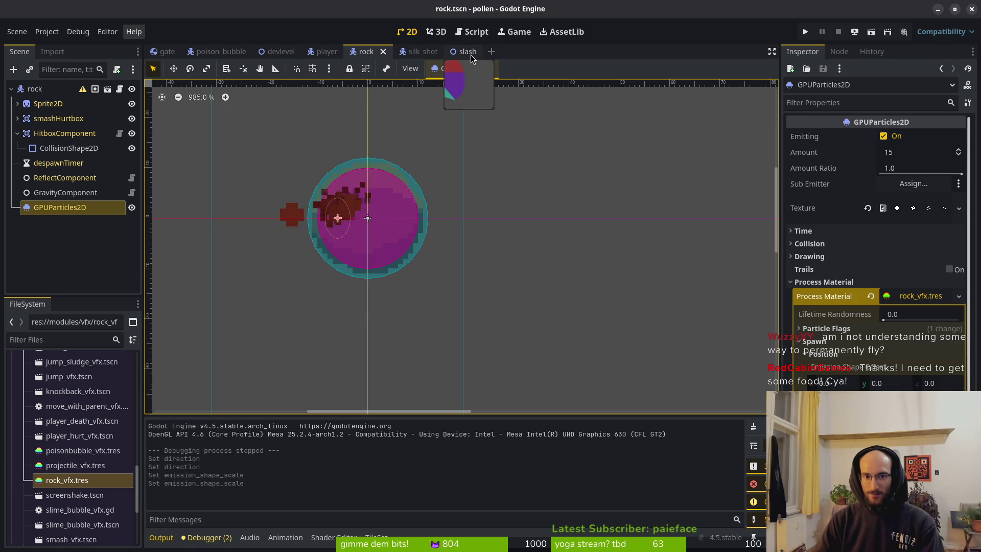
Step: Quick-open projectile.tscn and reset its particle Transform Position x to 0
{"action": "left_click", "coordinate": [220, 52]}
{"action": "left_click", "coordinate": [370, 53]}
{"action": "key", "text": "shift+alt+o"}
{"action": "type", "text": "proj"}
{"action": "key", "text": "Return"}
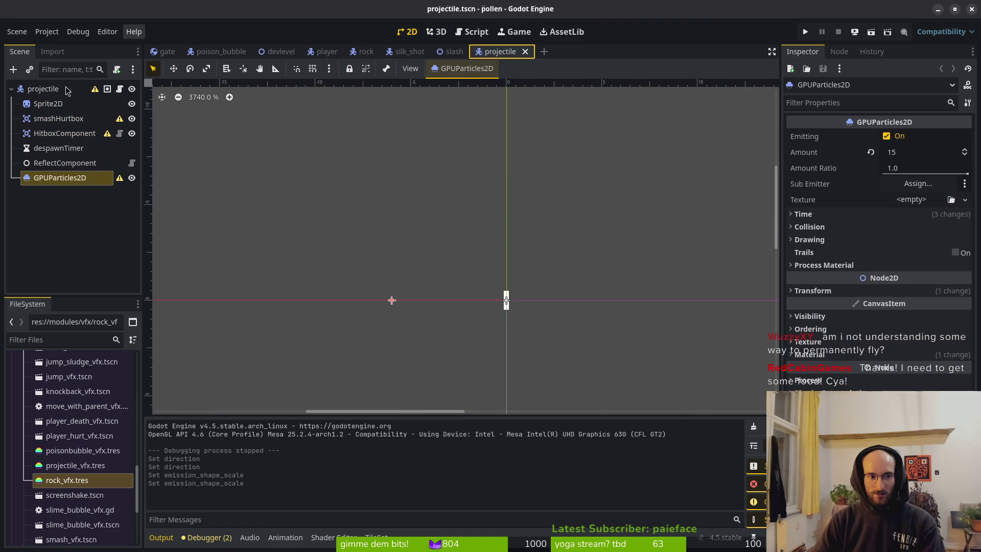
{"action": "left_click", "coordinate": [809, 290]}
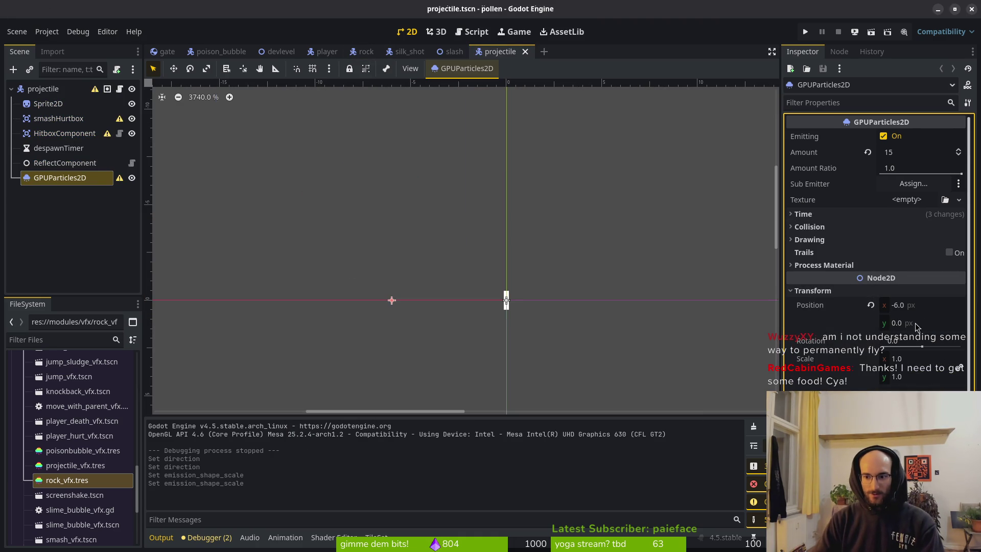
{"action": "left_click", "coordinate": [871, 306]}
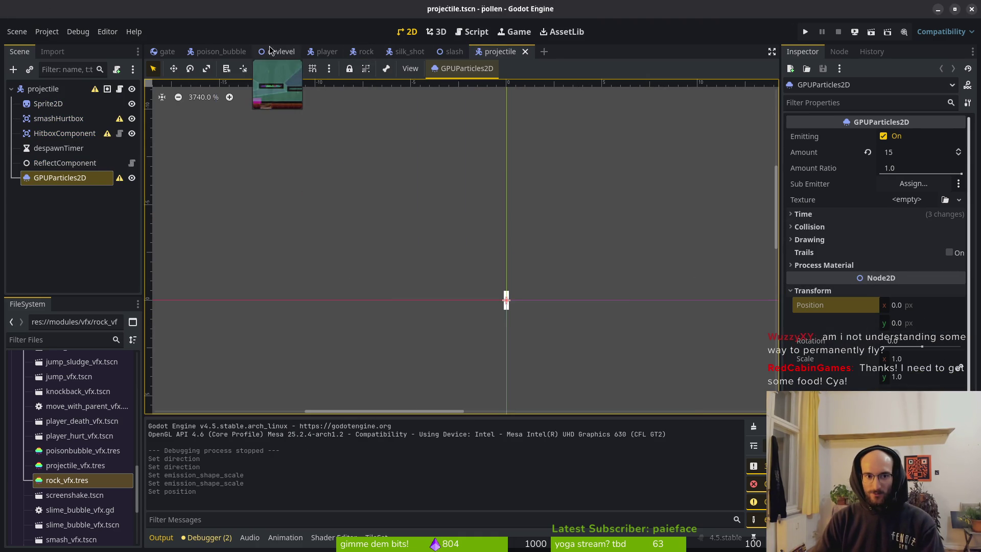
Step: Set poison_bubble's Emission Shape Offset x to -5, save, and go back to the rock scene
{"action": "left_click", "coordinate": [219, 51]}
{"action": "key", "text": "ctrl+s"}
{"action": "left_click", "coordinate": [842, 341]}
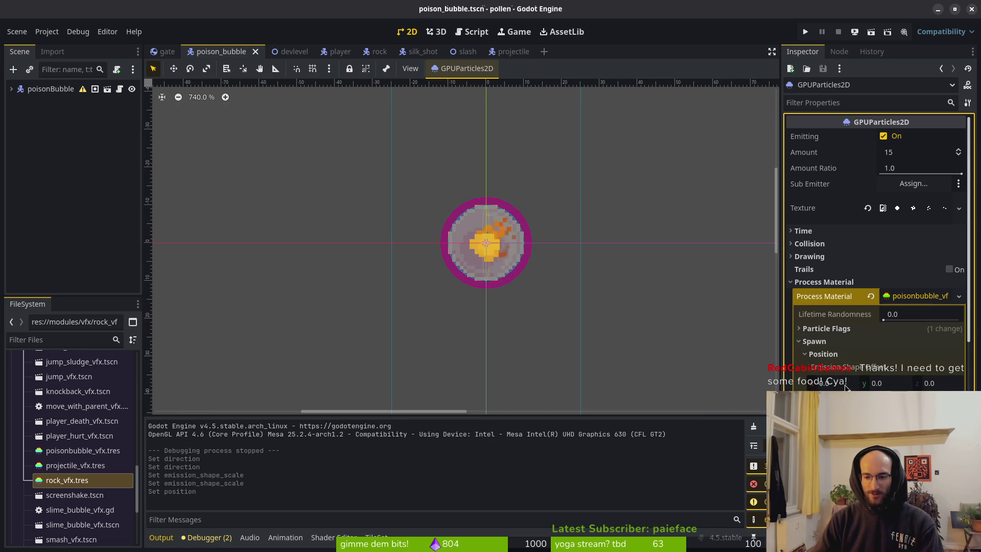
{"action": "left_click", "coordinate": [845, 383]}
{"action": "type", "text": "-5"}
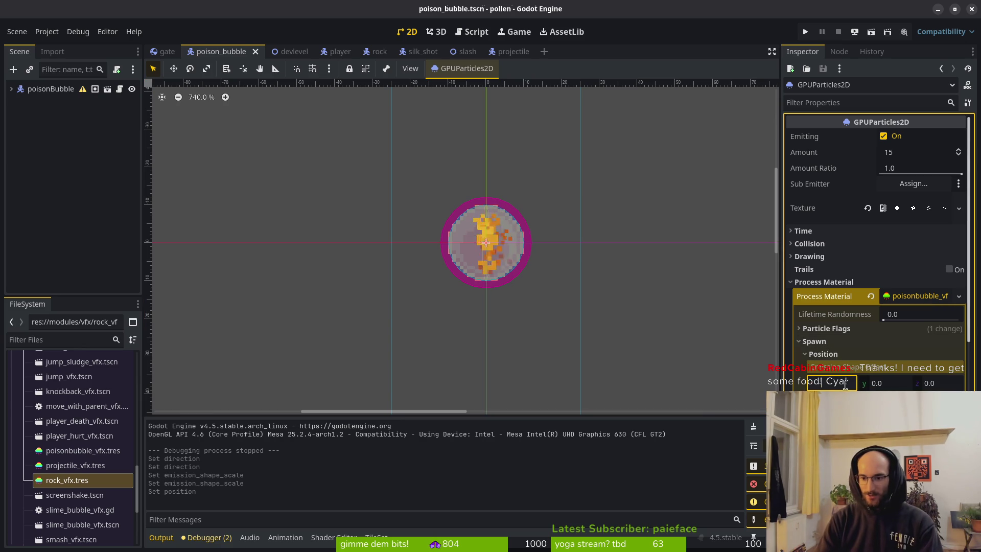
{"action": "key", "text": "Return"}
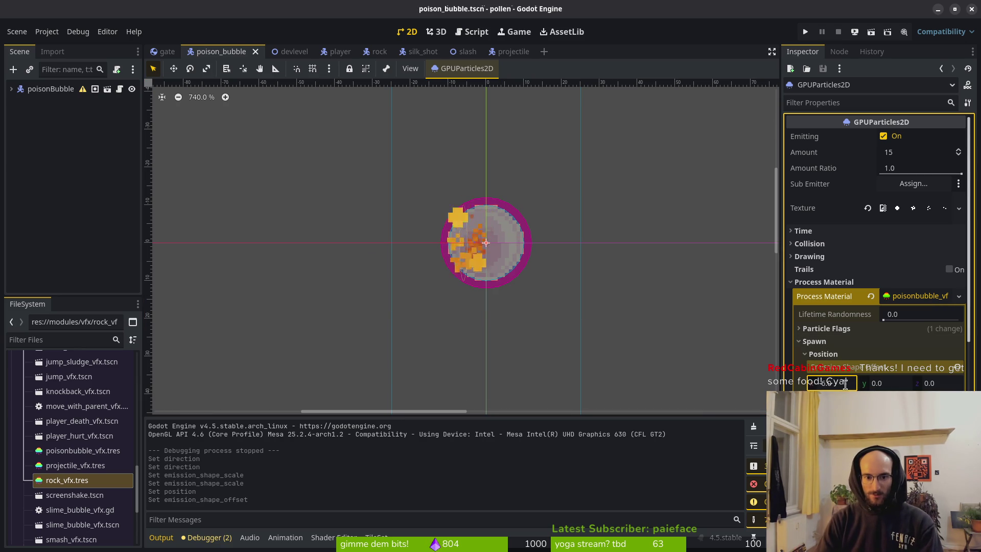
{"action": "key", "text": "ctrl+s"}
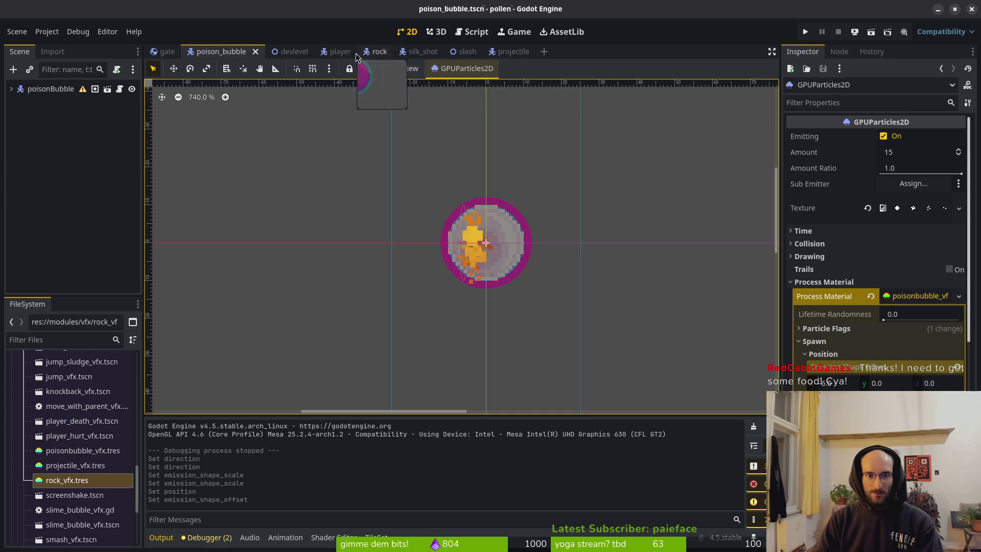
{"action": "left_click", "coordinate": [373, 52]}
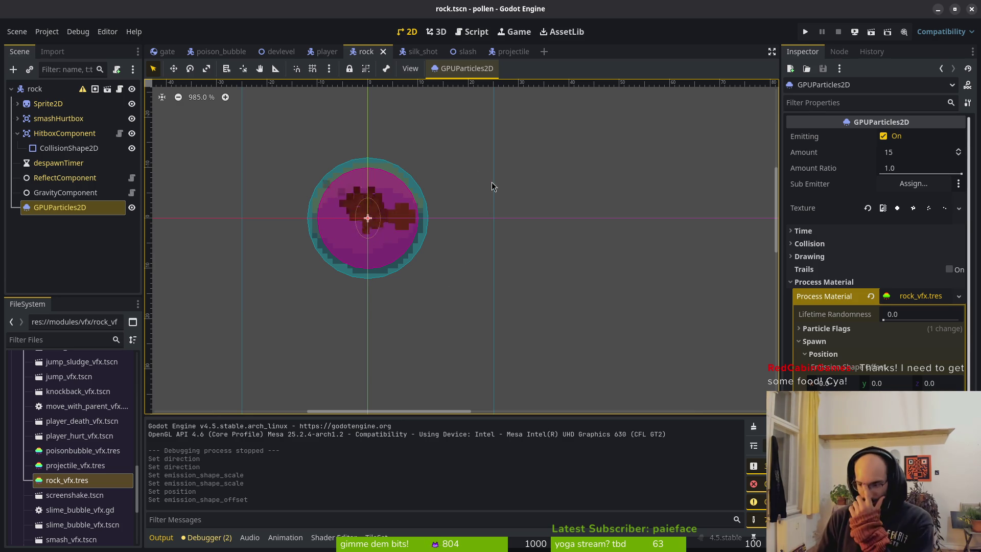
Step: Run the project and fly the bee around the hub cave, triggering the ring effect
{"action": "left_click", "coordinate": [805, 32]}
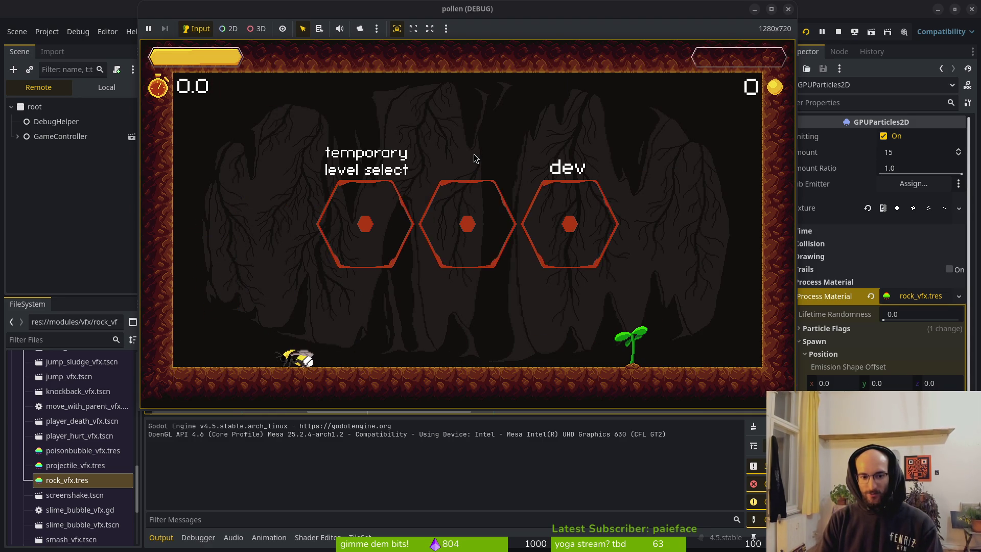
{"action": "key", "text": "Left"}
{"action": "key", "text": "space"}
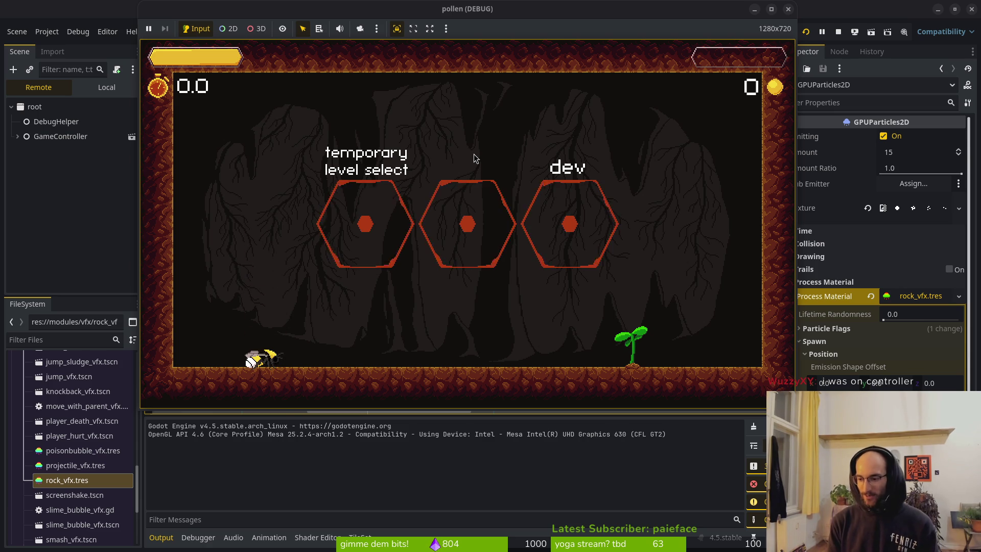
{"action": "key", "text": "space"}
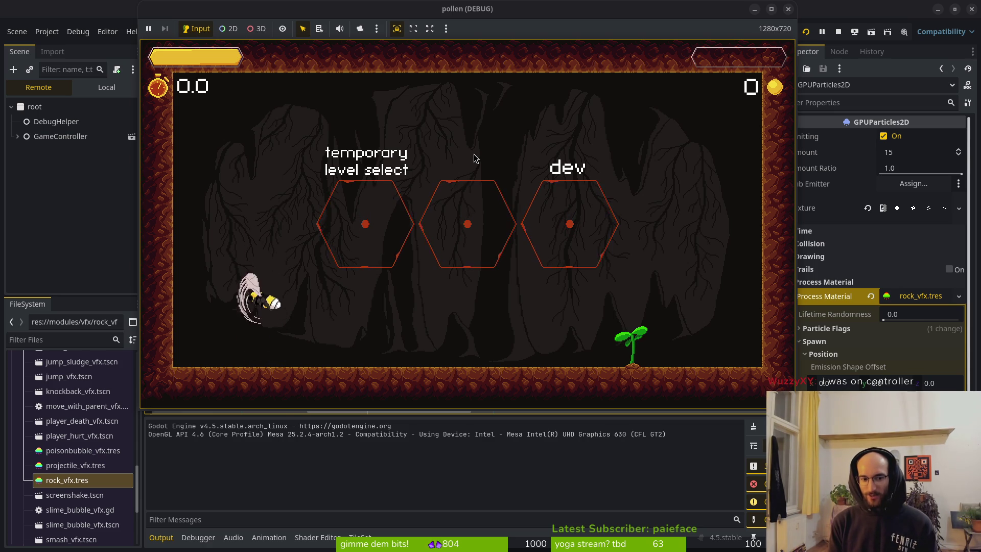
{"action": "key", "text": "space"}
{"action": "key", "text": "space"}
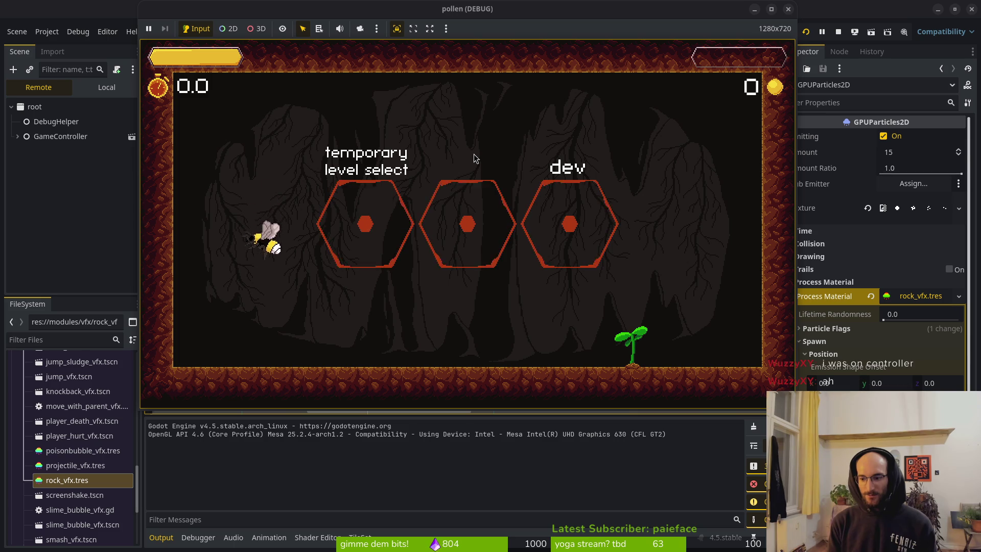
{"action": "key", "text": "space"}
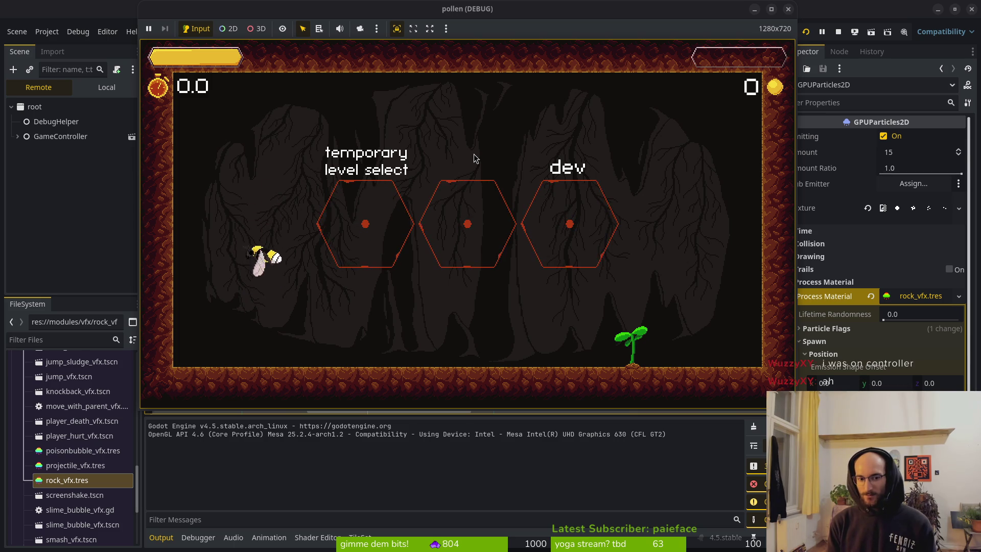
{"action": "key", "text": "space"}
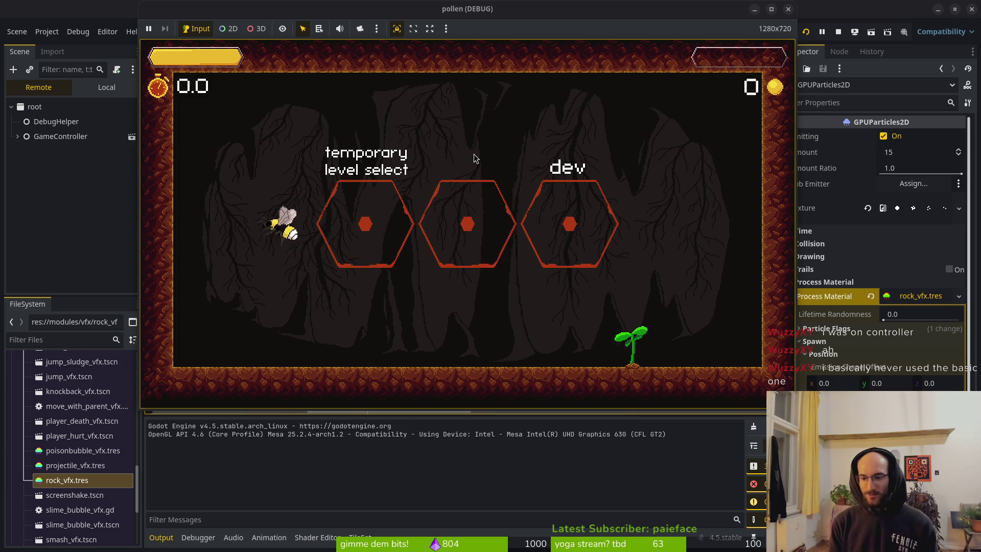
{"action": "key", "text": "space"}
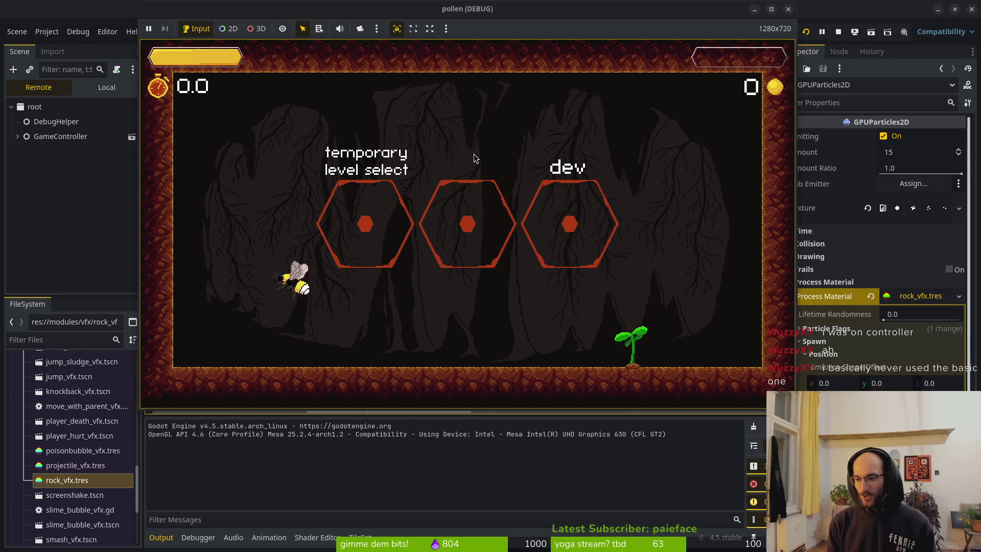
{"action": "key", "text": "space"}
{"action": "key", "text": "space"}
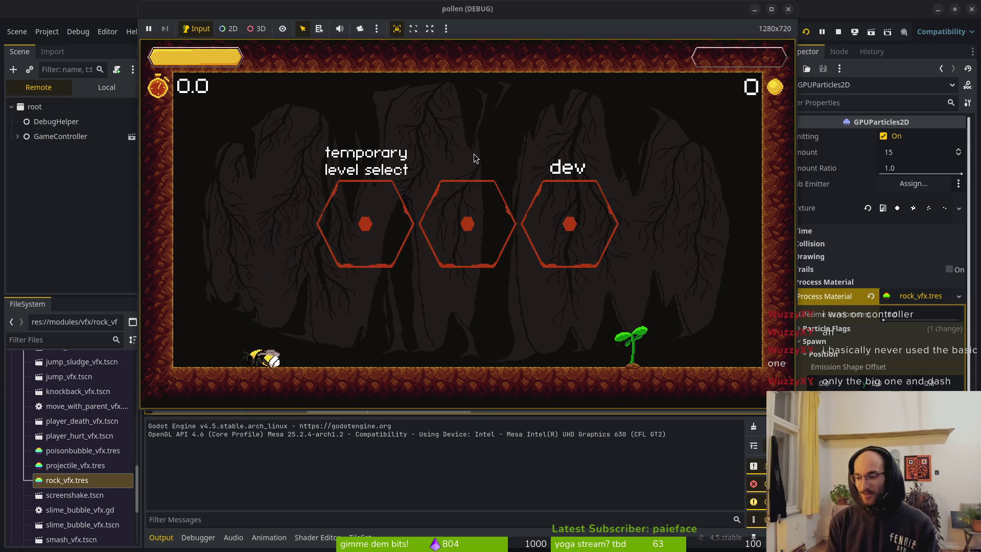
{"action": "key", "text": "space"}
{"action": "key", "text": "space"}
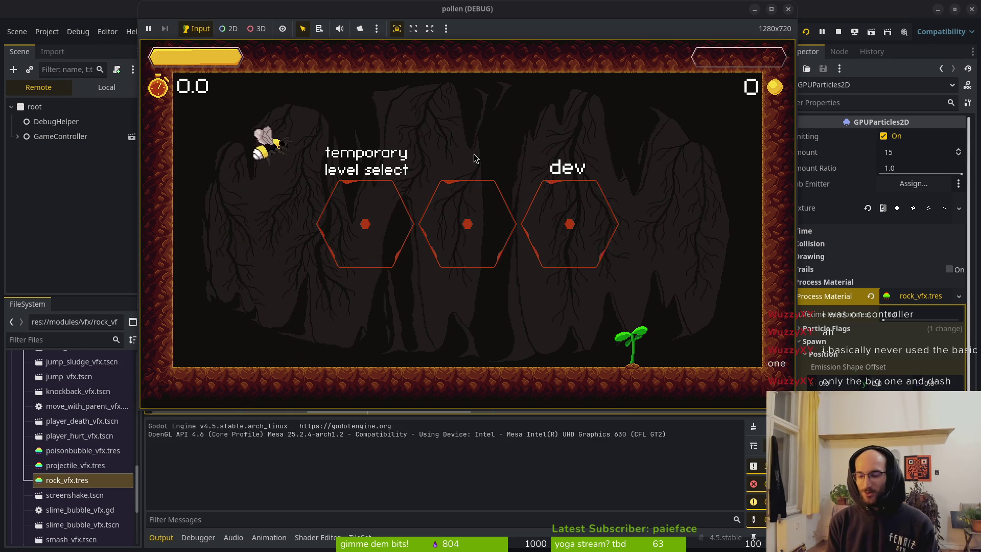
Step: Dash the bee left, fly it through red ring effects near the ceiling, land, and stop the game
{"action": "key", "text": "Left"}
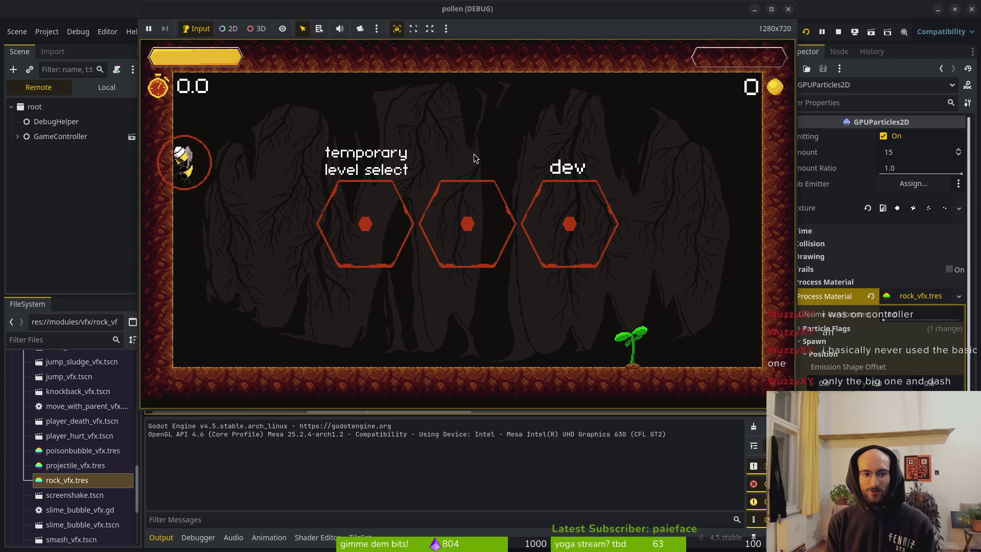
{"action": "key", "text": "space"}
{"action": "key", "text": "Down"}
{"action": "key", "text": "space"}
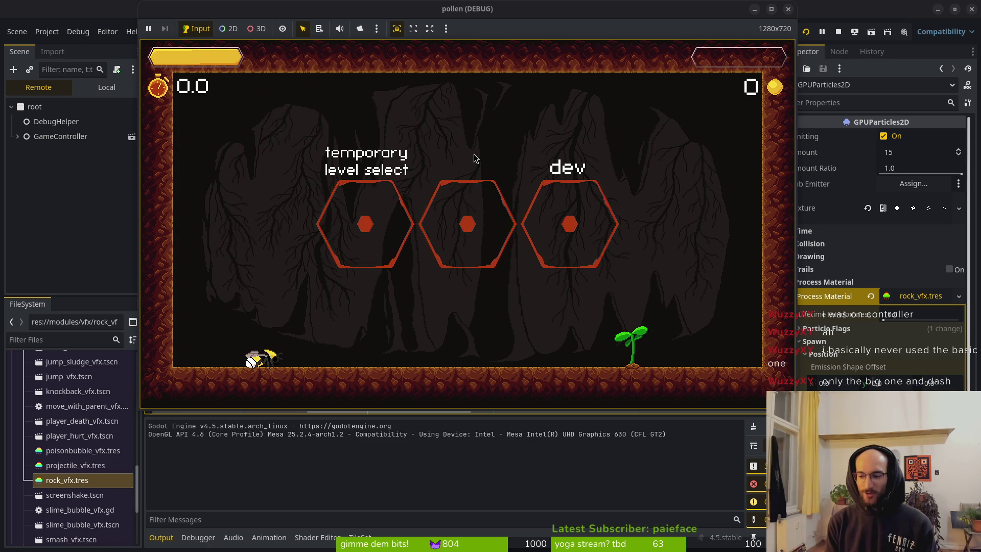
{"action": "key", "text": "space"}
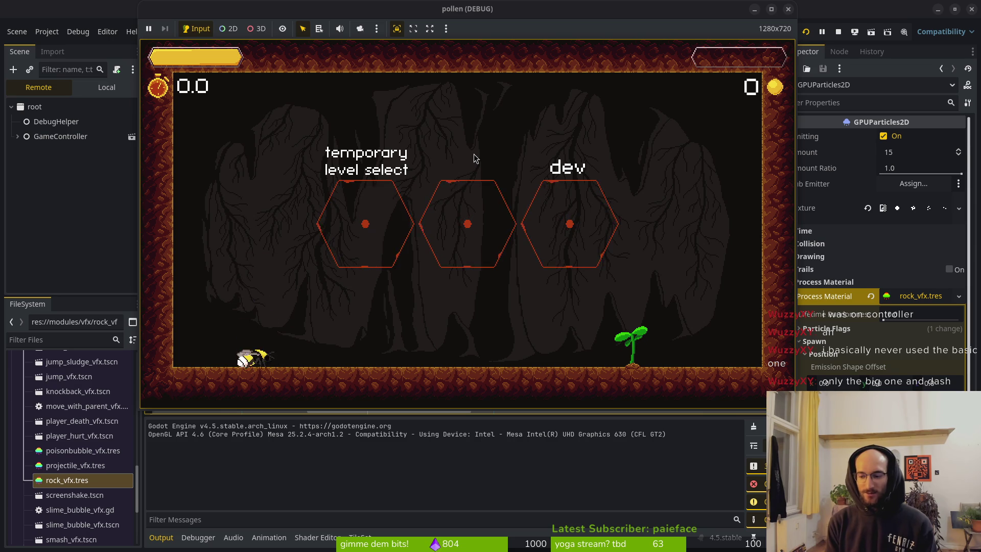
{"action": "key", "text": "space"}
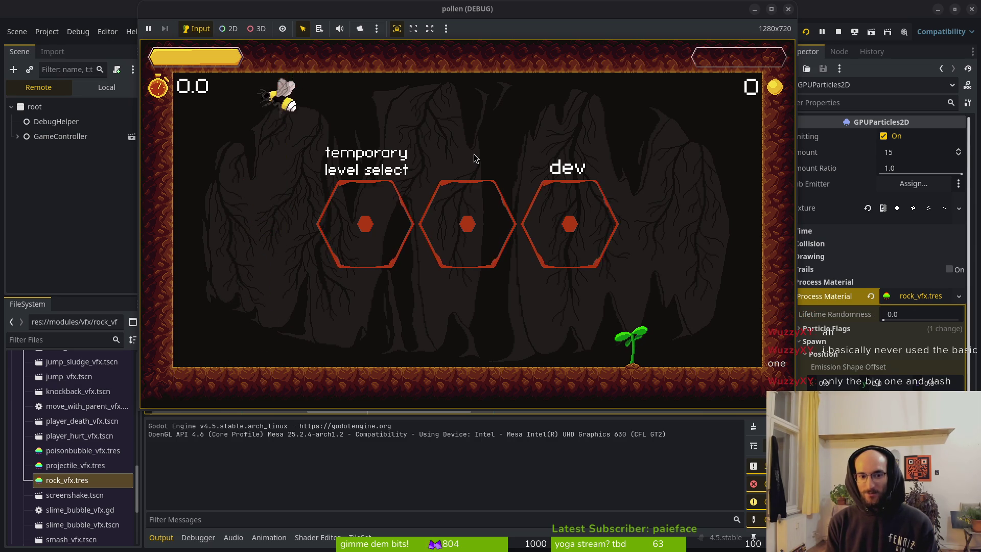
{"action": "key", "text": "space"}
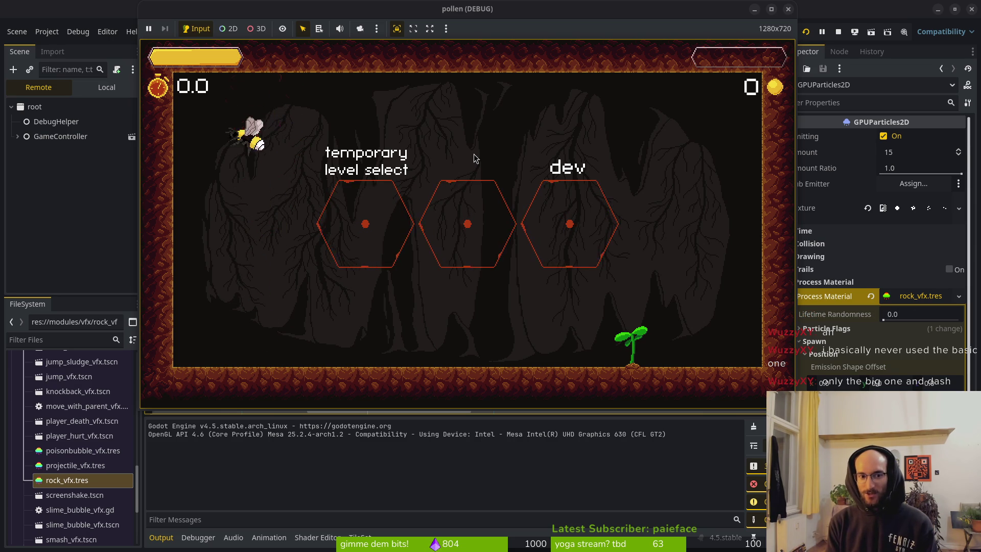
{"action": "key", "text": "space"}
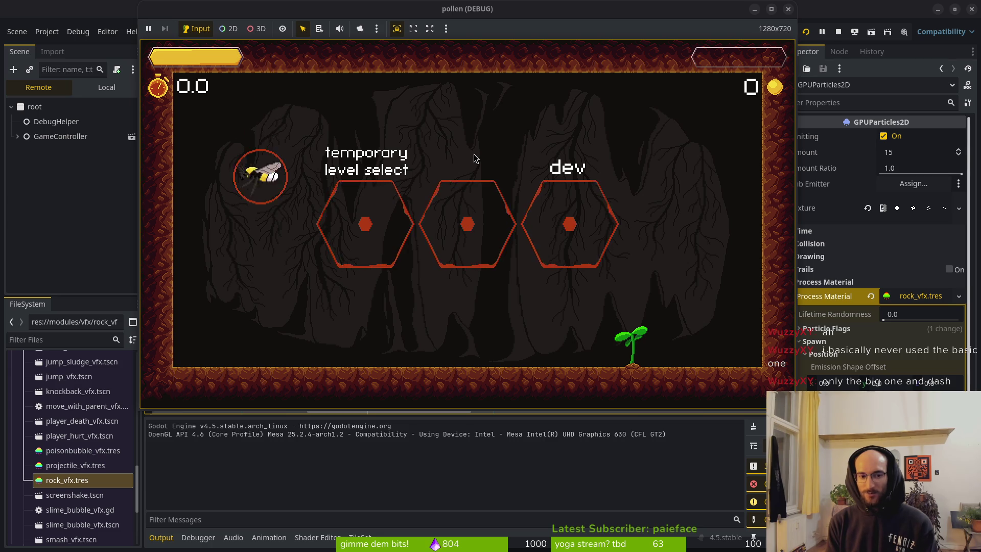
{"action": "key", "text": "space"}
{"action": "key", "text": "space"}
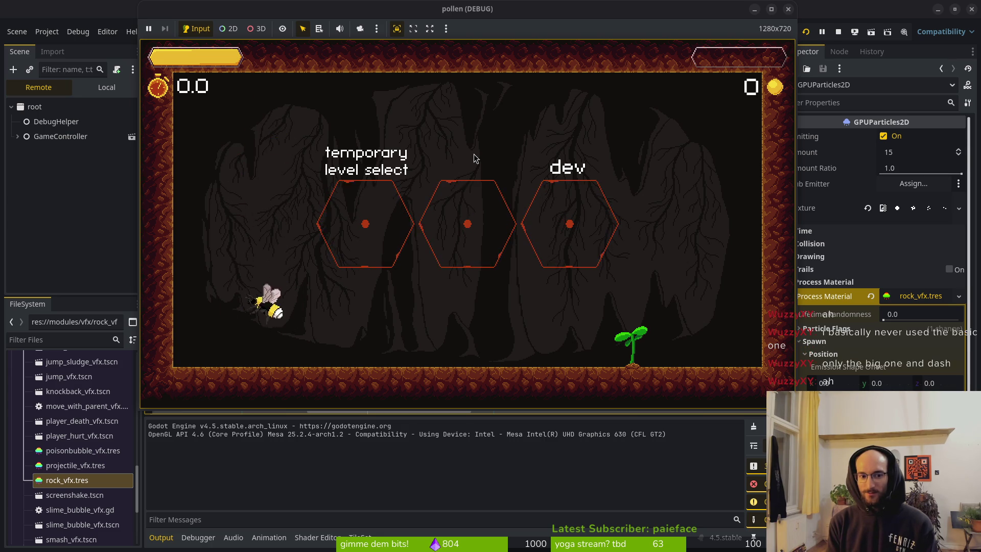
{"action": "left_click", "coordinate": [838, 31]}
Step: Save, set the rock Emission Shape Offset y to -4, and flip Direction so particles spray right
{"action": "key", "text": "ctrl+s"}
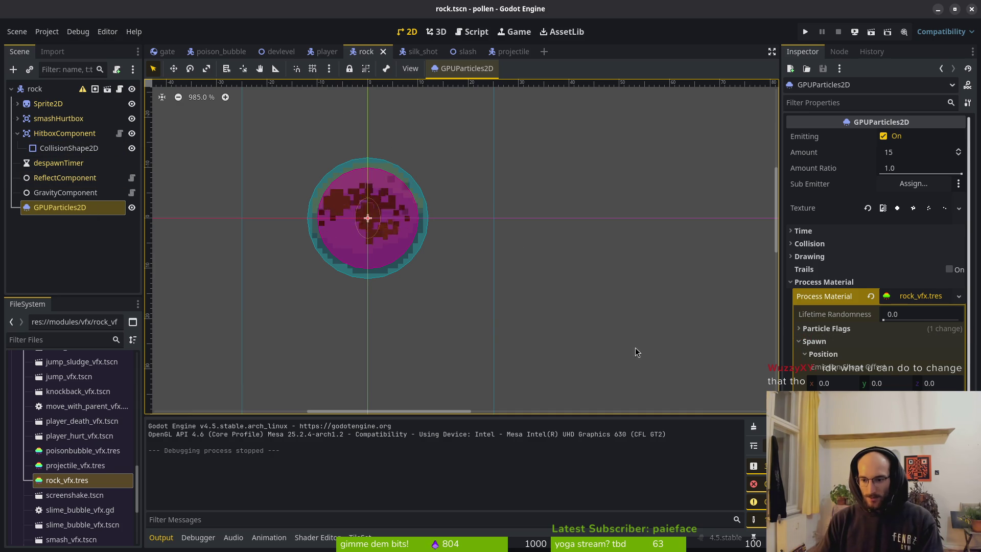
{"action": "scroll", "coordinate": [384, 219], "scroll_direction": "down", "scroll_amount": 5}
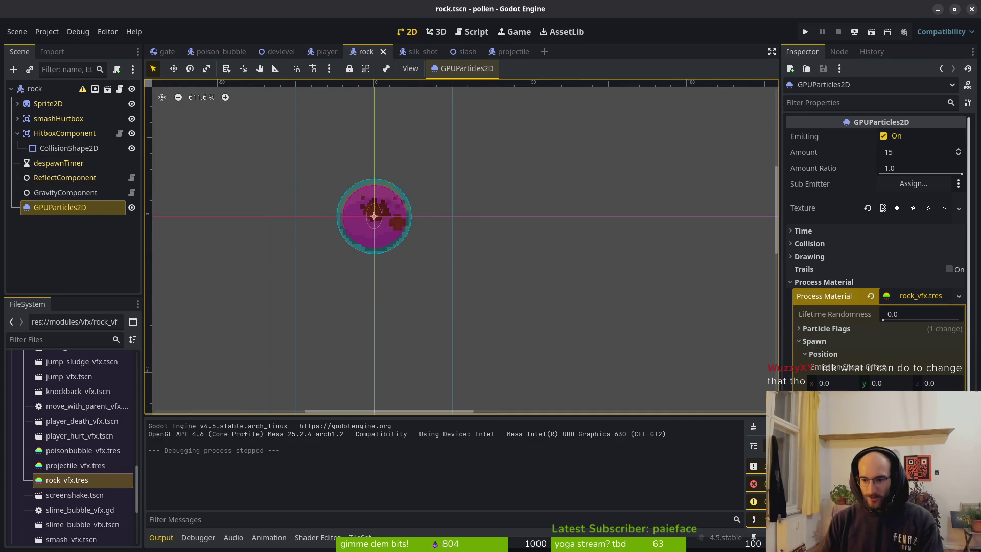
{"action": "left_click", "coordinate": [887, 383]}
{"action": "type", "text": "-4"}
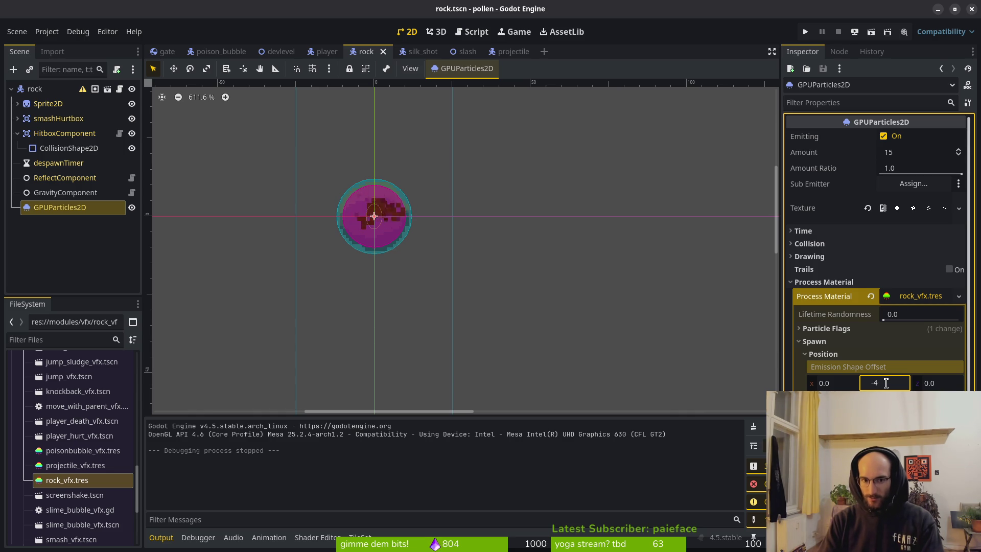
{"action": "key", "text": "Return"}
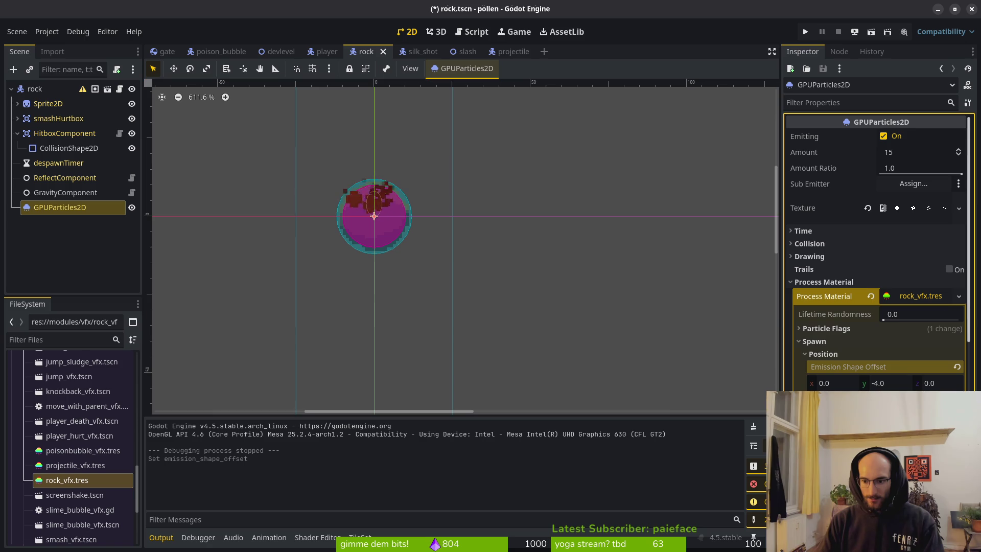
{"action": "scroll", "coordinate": [876, 256], "scroll_direction": "down", "scroll_amount": 3}
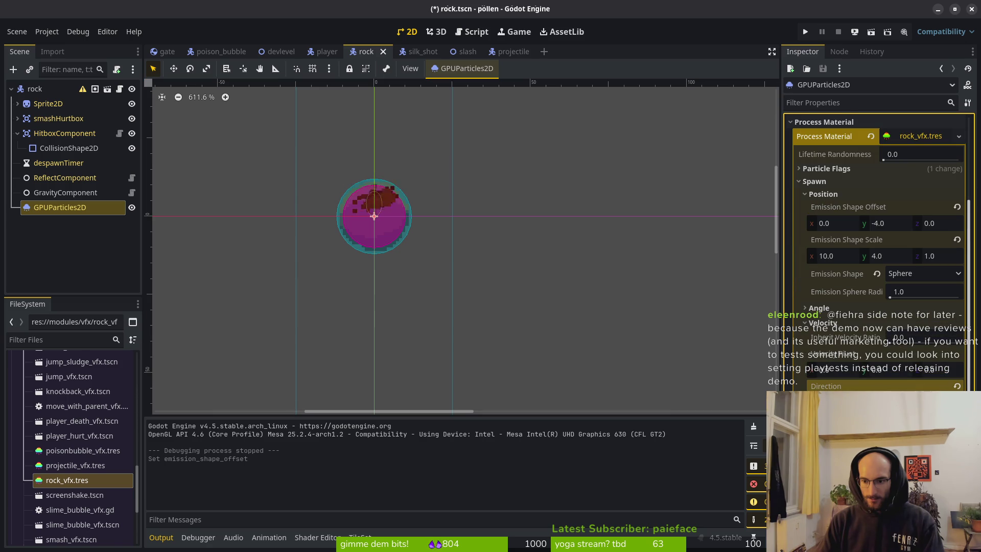
{"action": "left_click", "coordinate": [957, 386]}
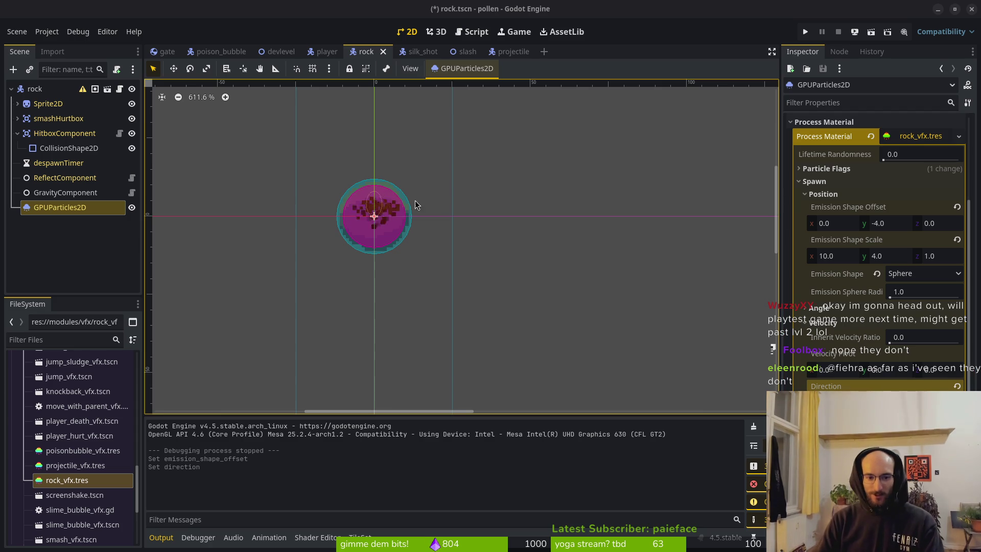
Step: Save rock.tscn with the -4 vertical spawn offset and run the project to test it
{"action": "scroll", "coordinate": [459, 214], "scroll_direction": "left", "scroll_amount": 3}
{"action": "key", "text": "ctrl+s"}
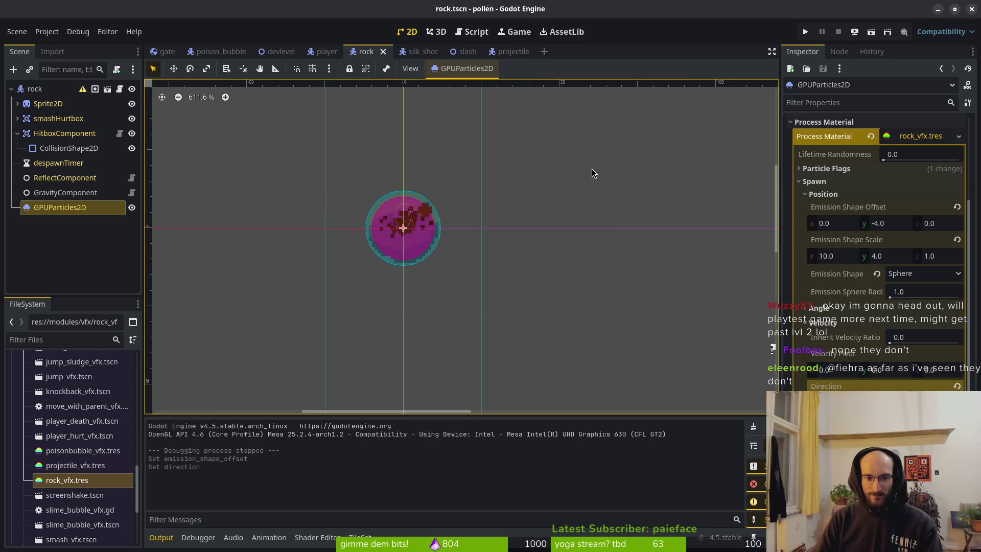
{"action": "scroll", "coordinate": [403, 224], "scroll_direction": "up", "scroll_amount": 6}
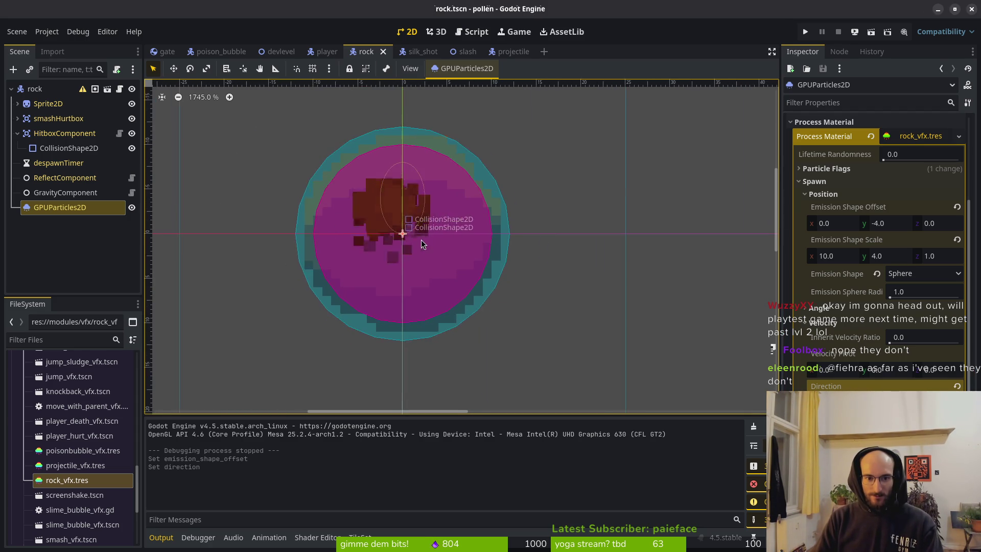
{"action": "left_click", "coordinate": [805, 33]}
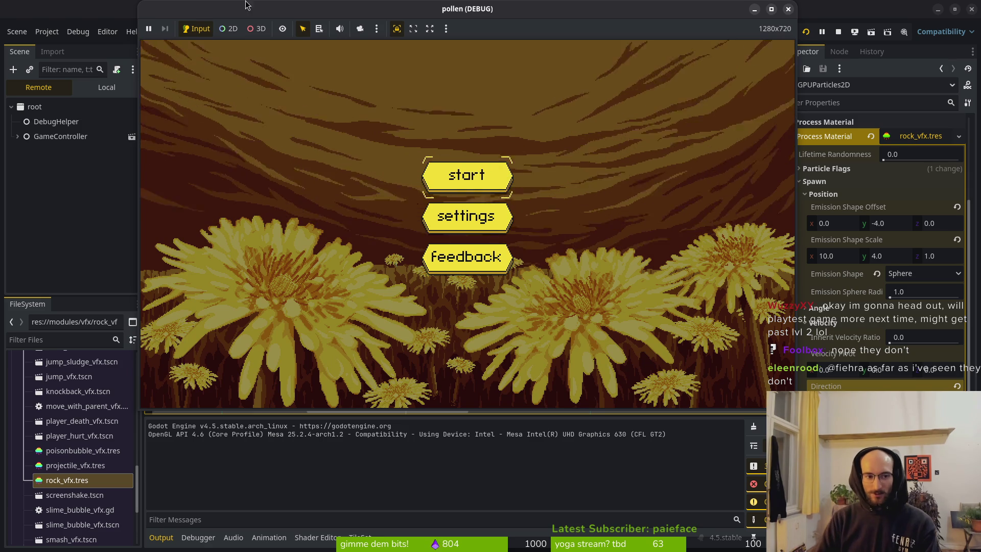
Step: Open the poison_bubble scene in the editor, then return to the game and start it from the title menu
{"action": "left_click", "coordinate": [79, 189]}
{"action": "left_click", "coordinate": [221, 51]}
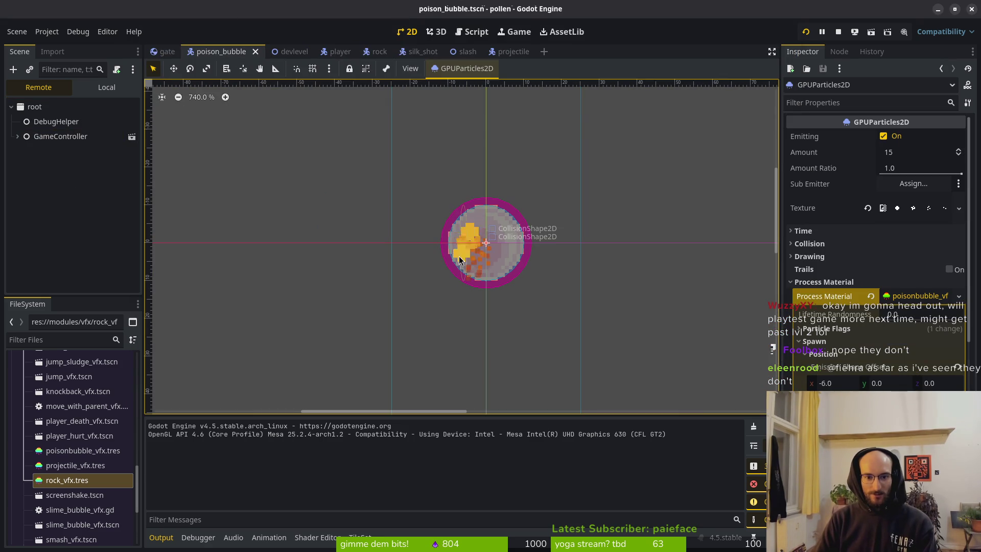
{"action": "key", "text": "alt+Tab"}
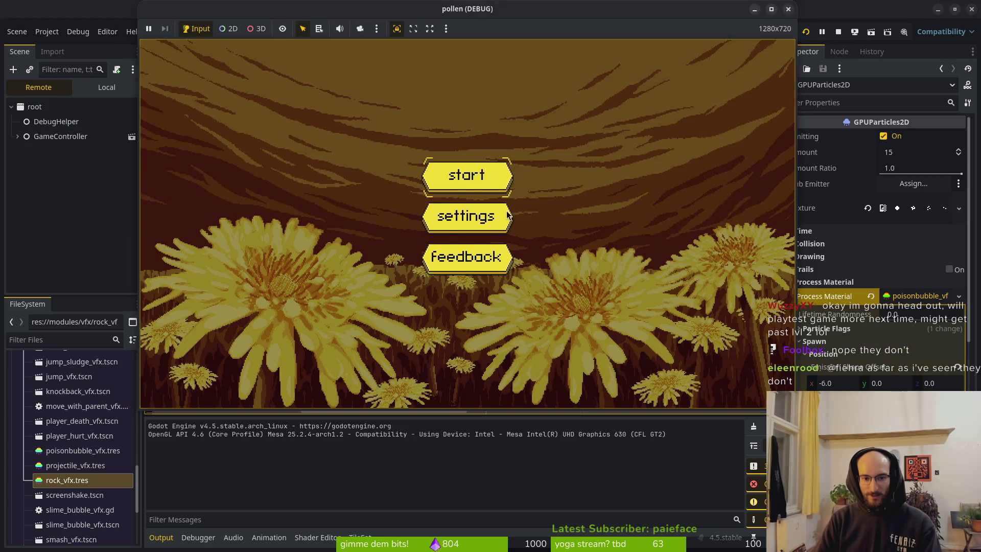
{"action": "left_click", "coordinate": [454, 179]}
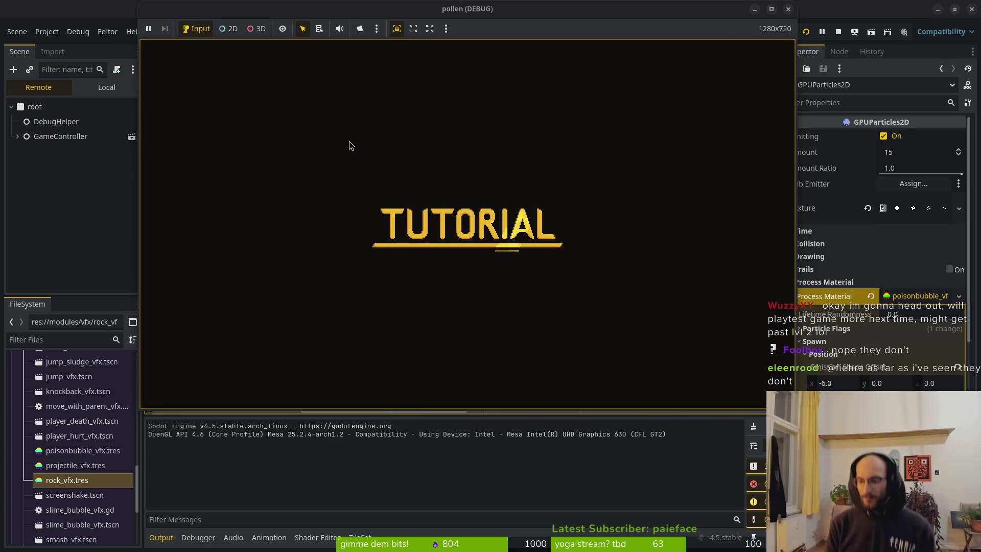
{"action": "key", "text": "super"}
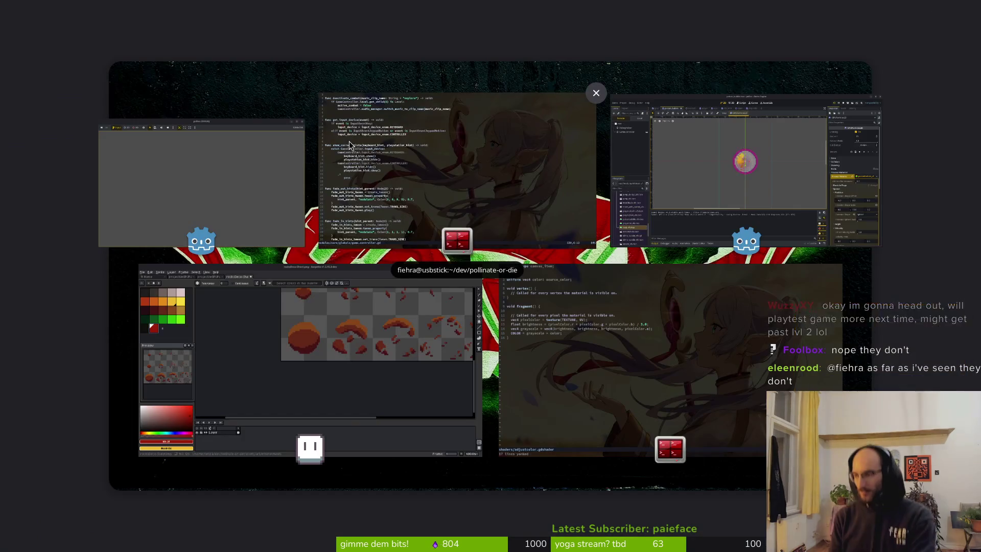
{"action": "key", "text": "super"}
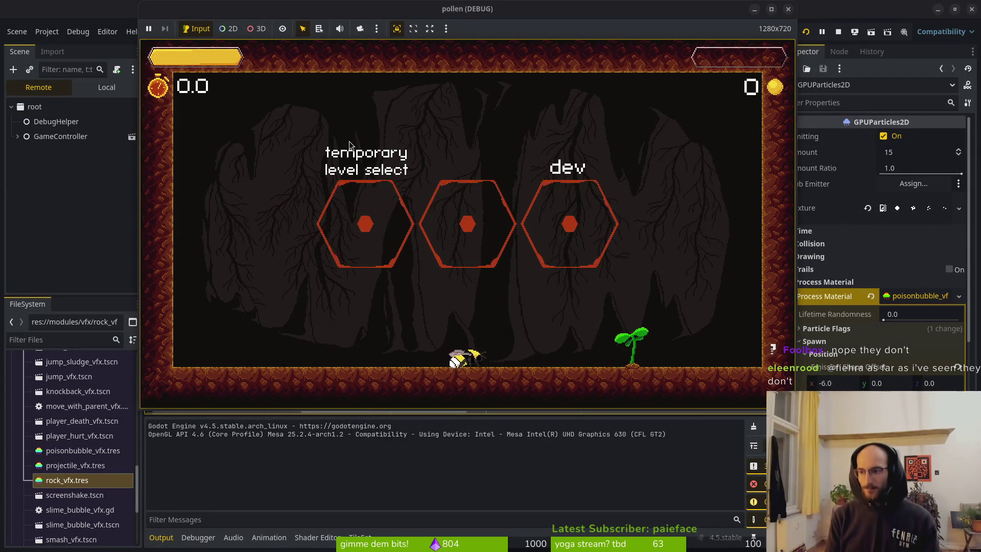
Step: Fly the bee into level select and load the boss level
{"action": "key", "text": "space"}
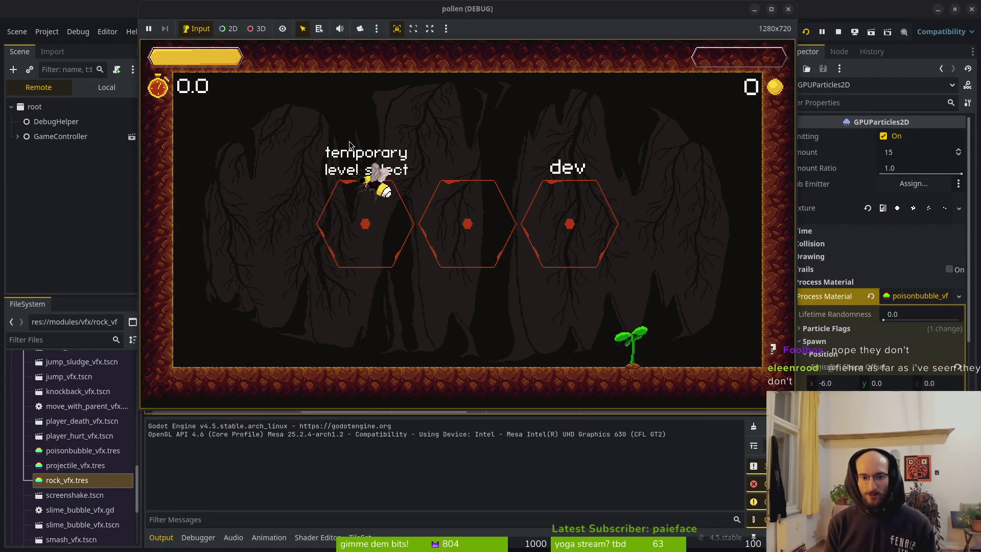
{"action": "key", "text": "Down"}
{"action": "key", "text": "Right"}
{"action": "key", "text": "Return"}
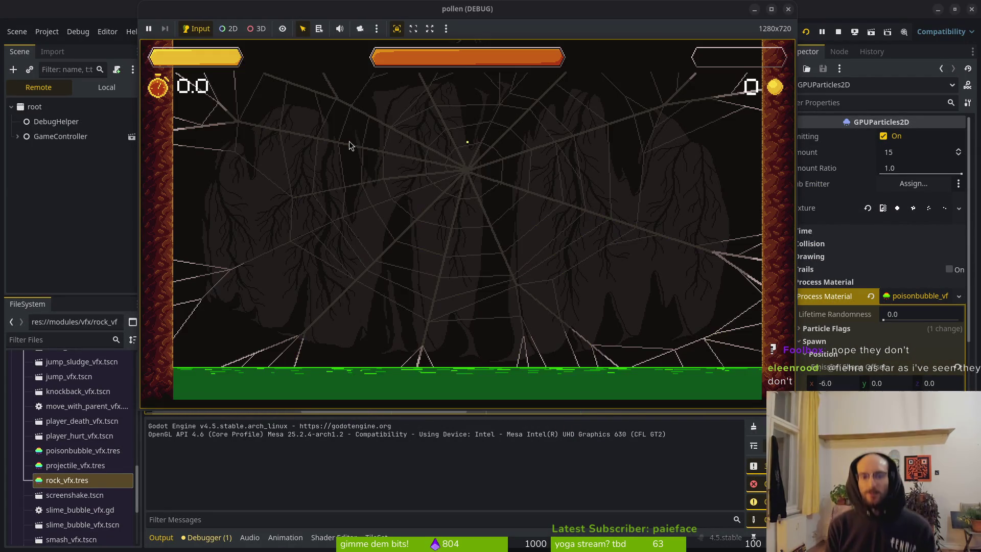
Step: Dodge the spider and falling rocks on the web, then stop the game with F8
{"action": "key", "text": "Left"}
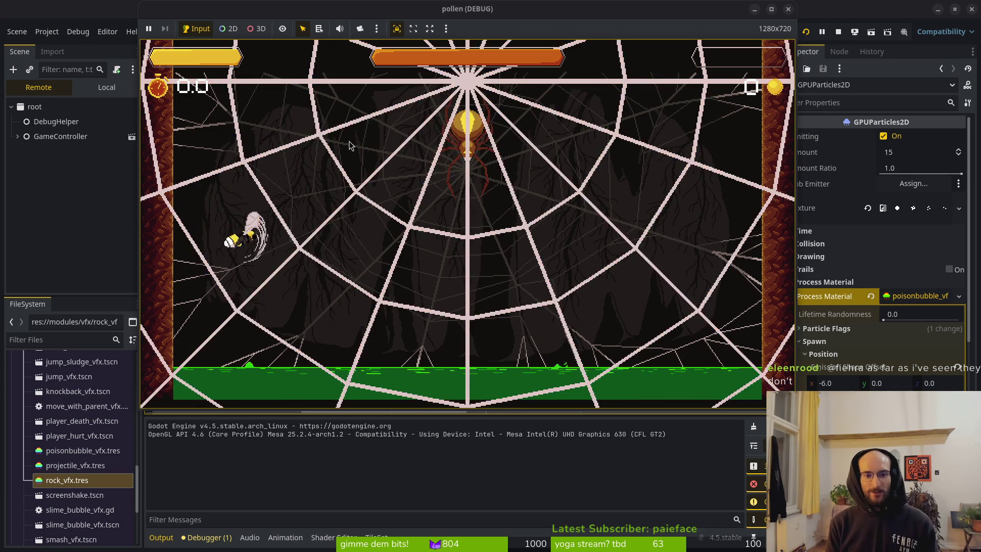
{"action": "key", "text": "Right"}
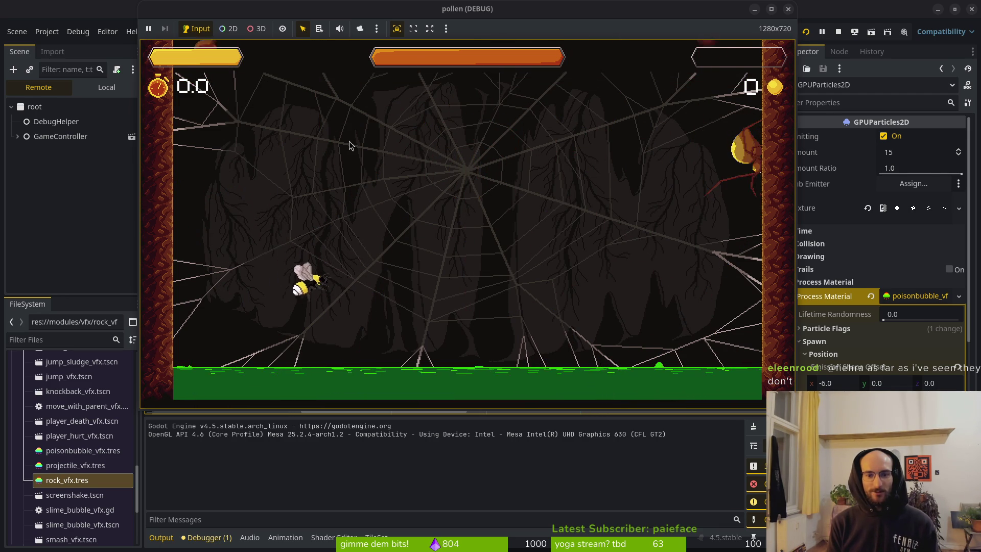
{"action": "key", "text": "Left"}
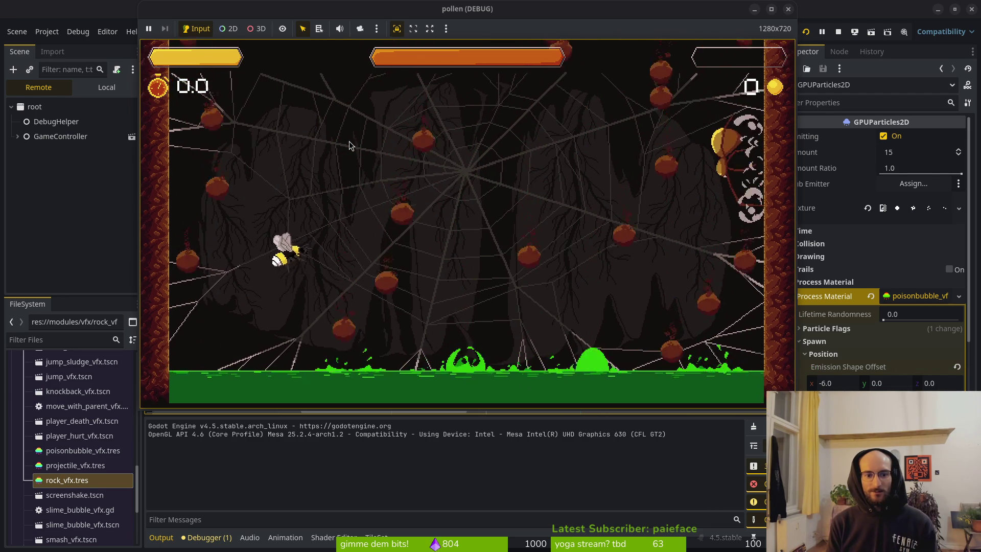
{"action": "key", "text": "Left"}
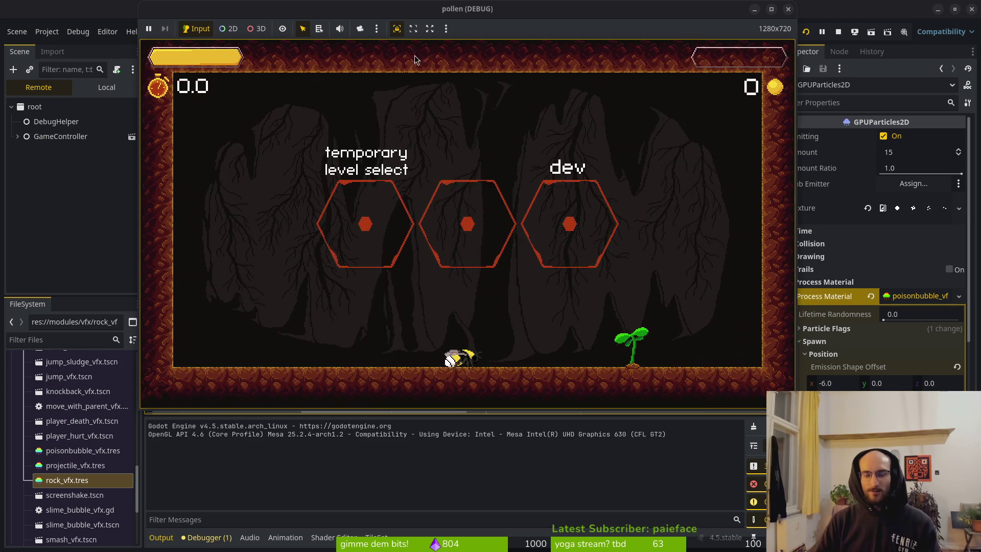
{"action": "key", "text": "F8"}
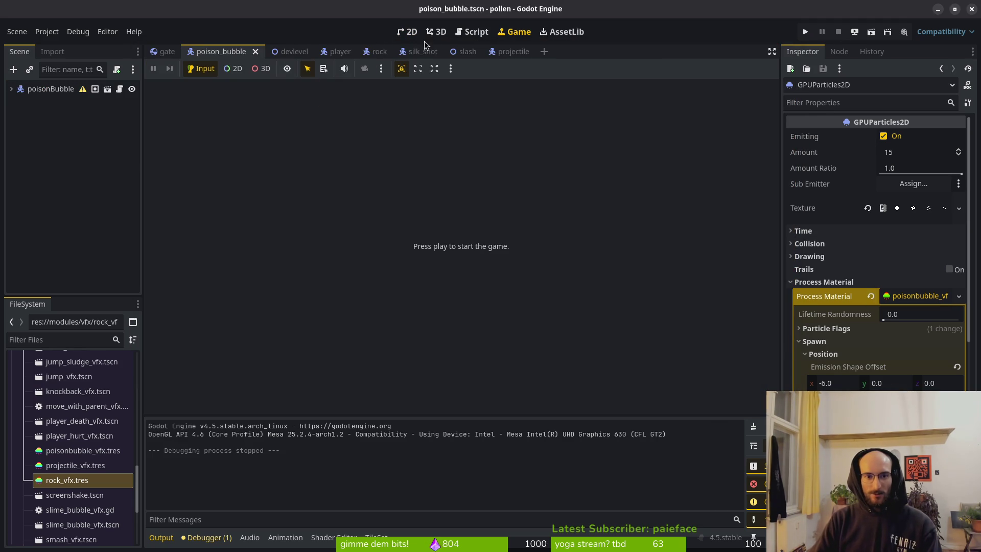
Step: Open the rock scene in the 2D view
{"action": "left_click", "coordinate": [405, 33]}
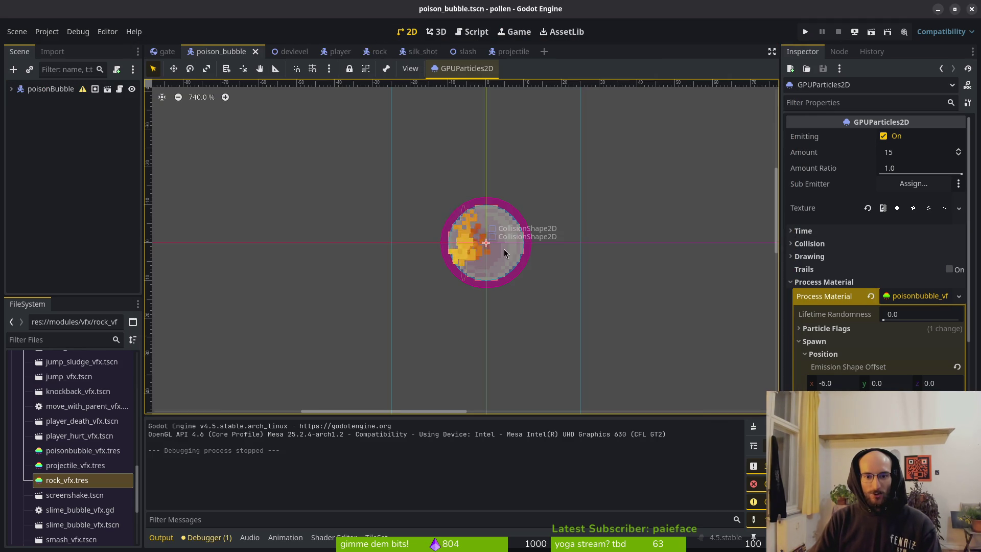
{"action": "left_click", "coordinate": [378, 51]}
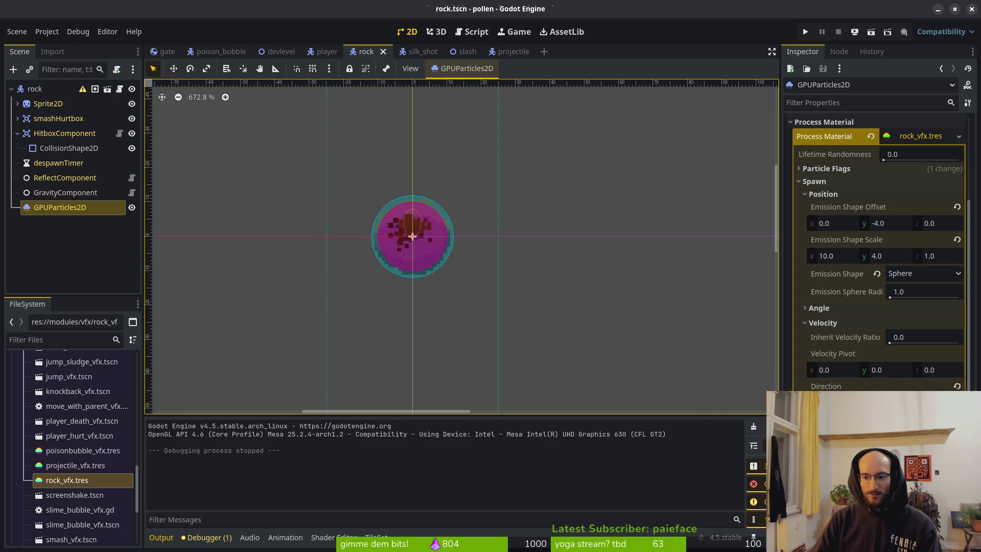
{"action": "scroll", "coordinate": [836, 349], "scroll_direction": "down", "scroll_amount": 3}
{"action": "scroll", "coordinate": [843, 332], "scroll_direction": "up", "scroll_amount": 6}
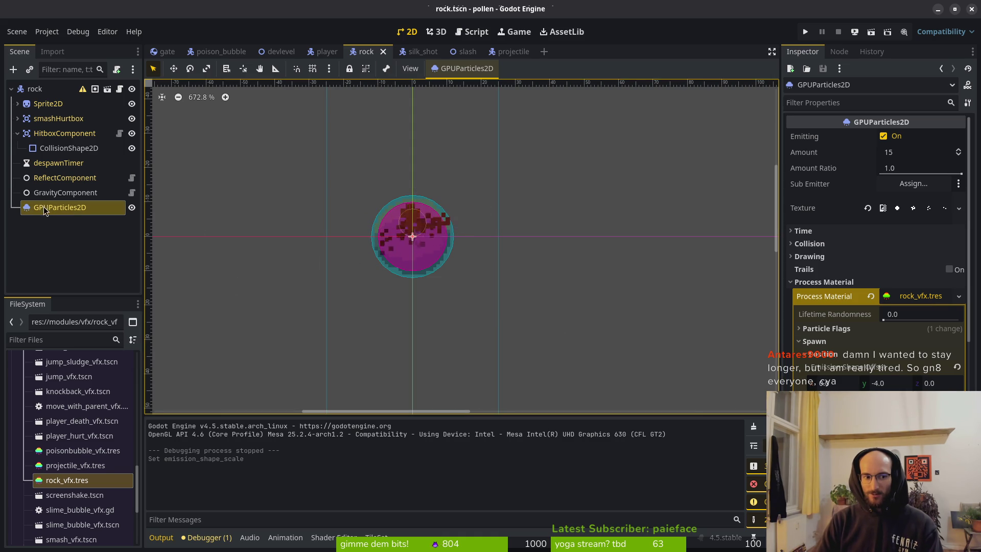
Step: Check the smashHurtbox collision shape radius, adjust the GPUParticles2D emission shape scale, and run the project
{"action": "left_click", "coordinate": [35, 89]}
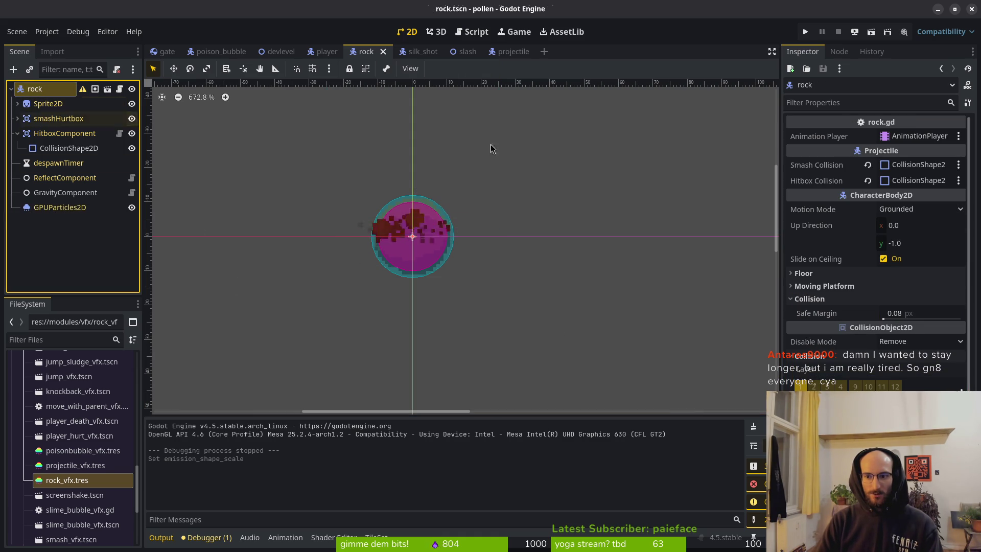
{"action": "left_click", "coordinate": [30, 118]}
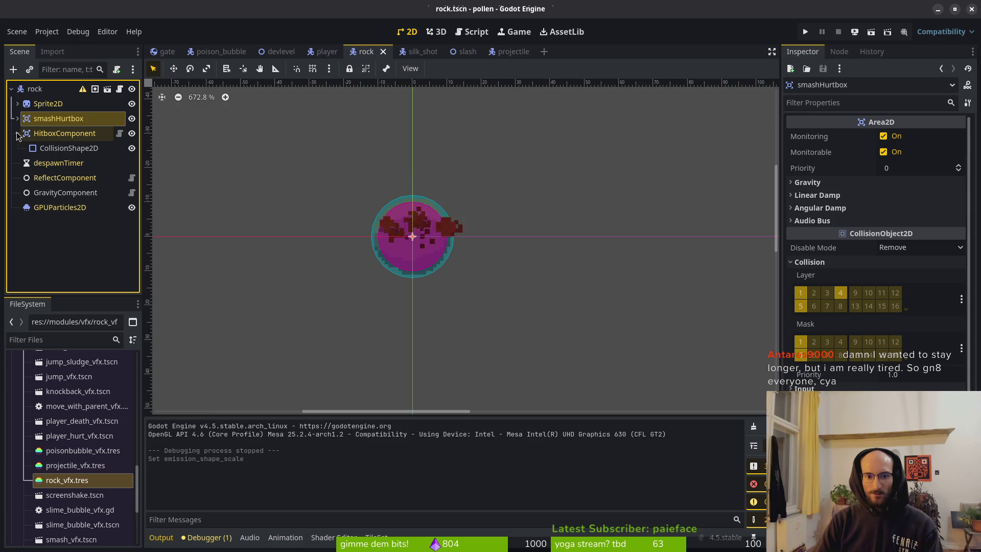
{"action": "left_click", "coordinate": [17, 118]}
{"action": "left_click", "coordinate": [61, 133]}
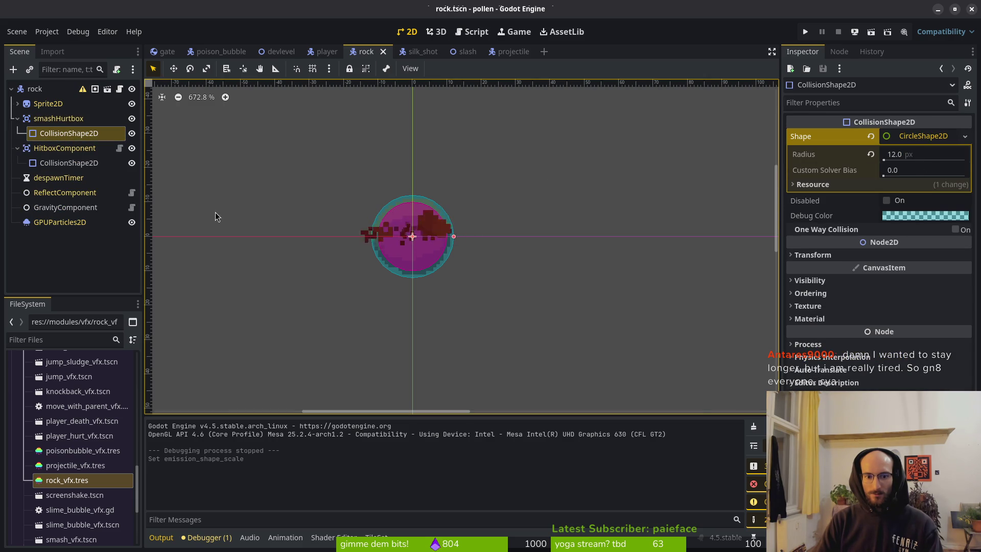
{"action": "left_click", "coordinate": [46, 223]}
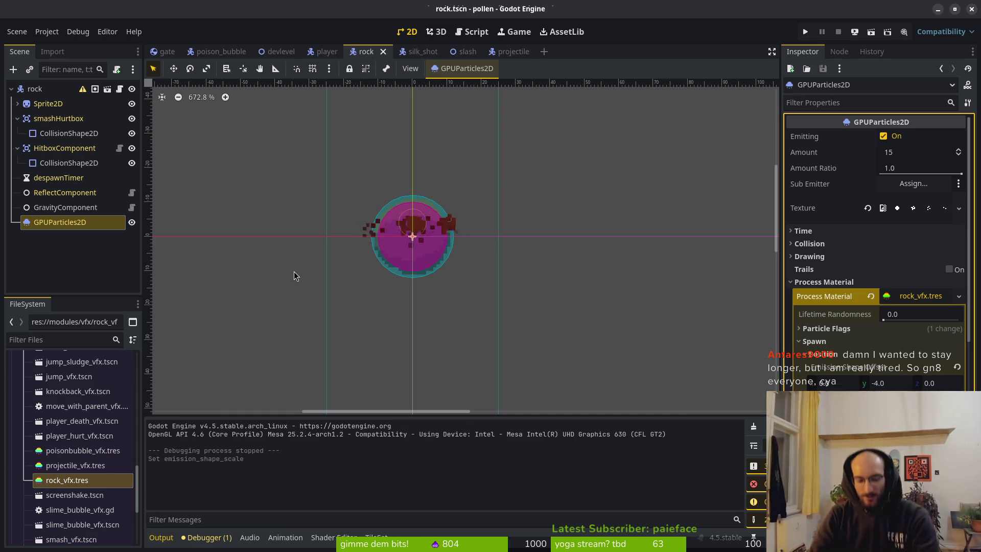
{"action": "left_click", "coordinate": [805, 31]}
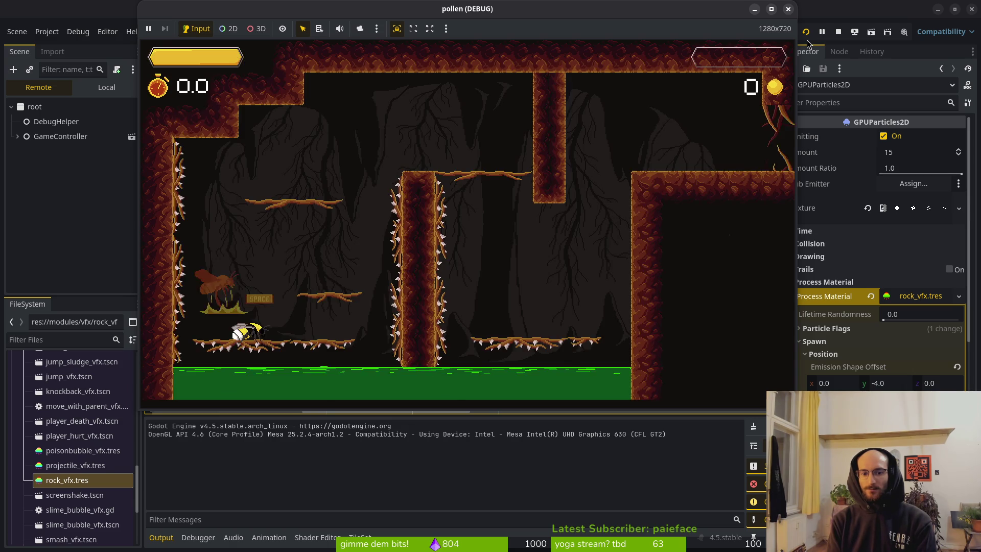
Step: Fly the bee into the boss spider-web level and suspend the game while rocks rain down
{"action": "key", "text": "space"}
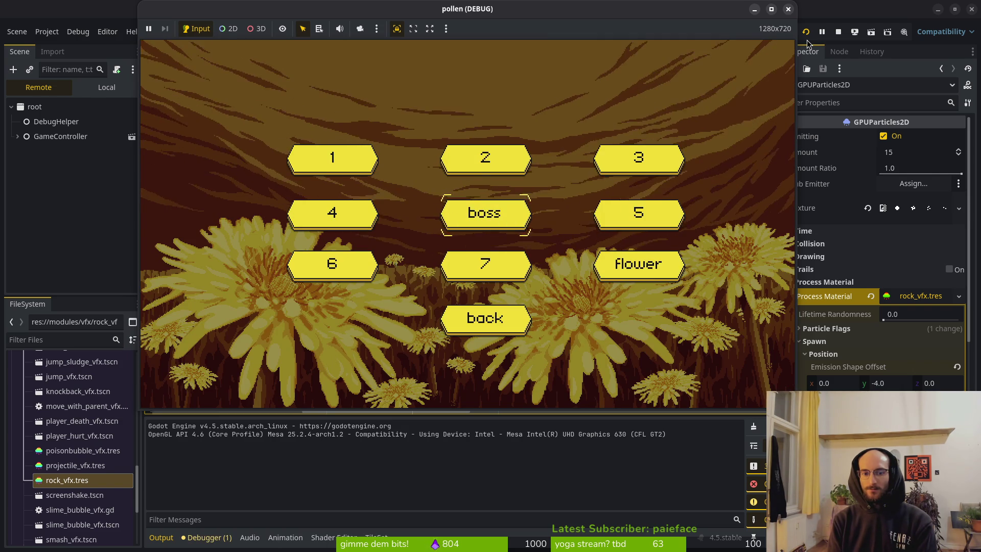
{"action": "key", "text": "space"}
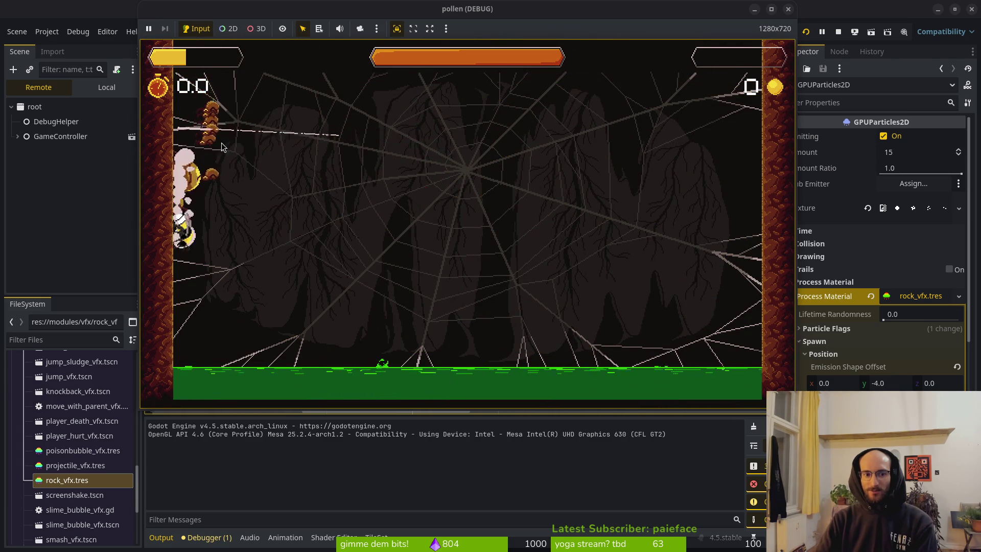
{"action": "left_click", "coordinate": [151, 29]}
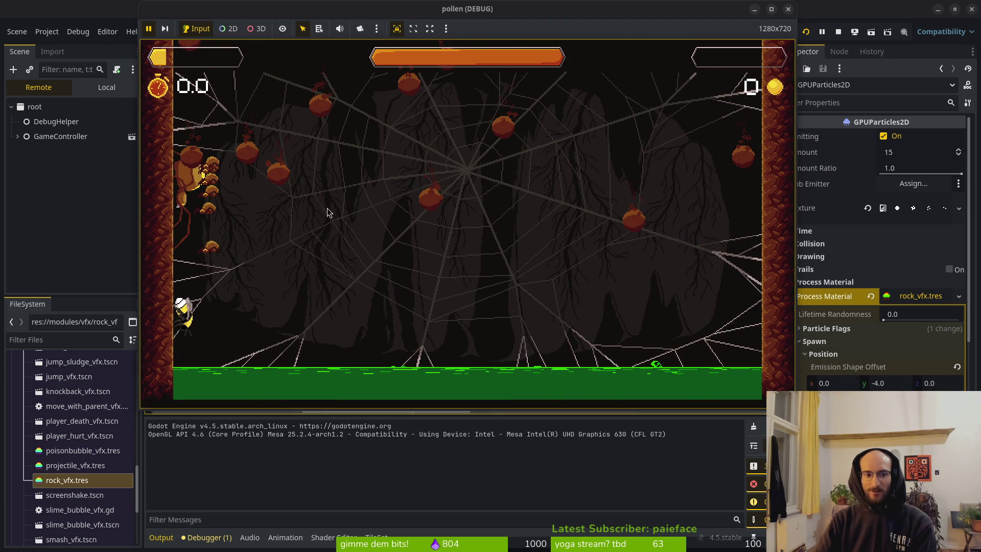
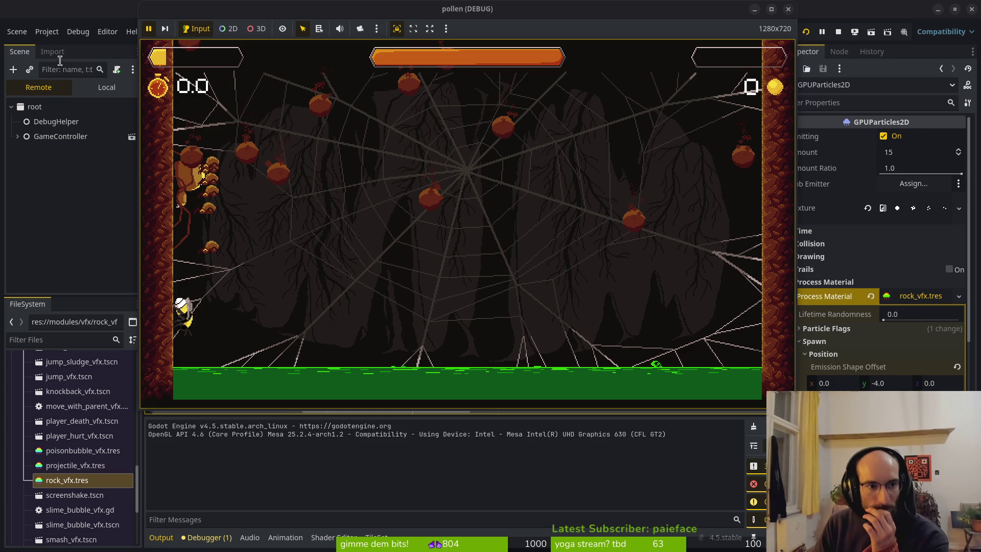
Step: Switch the Scene dock to Local to show rock.tscn's own nodes and its 2D view
{"action": "left_click", "coordinate": [108, 90]}
{"action": "left_click", "coordinate": [107, 89]}
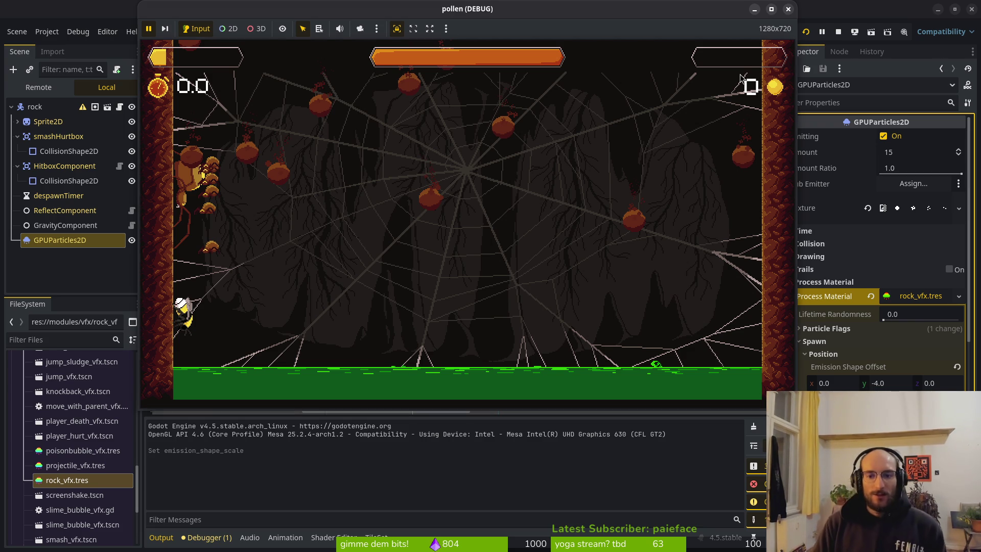
{"action": "left_click", "coordinate": [56, 259]}
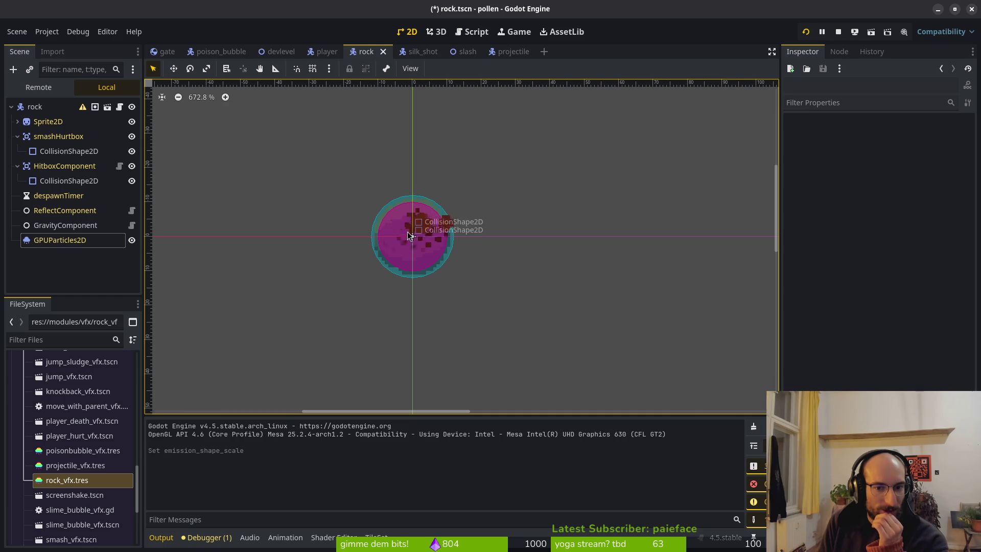
Step: Move GPUParticles2D to the top of the projectile scene tree and save it
{"action": "left_click", "coordinate": [46, 245]}
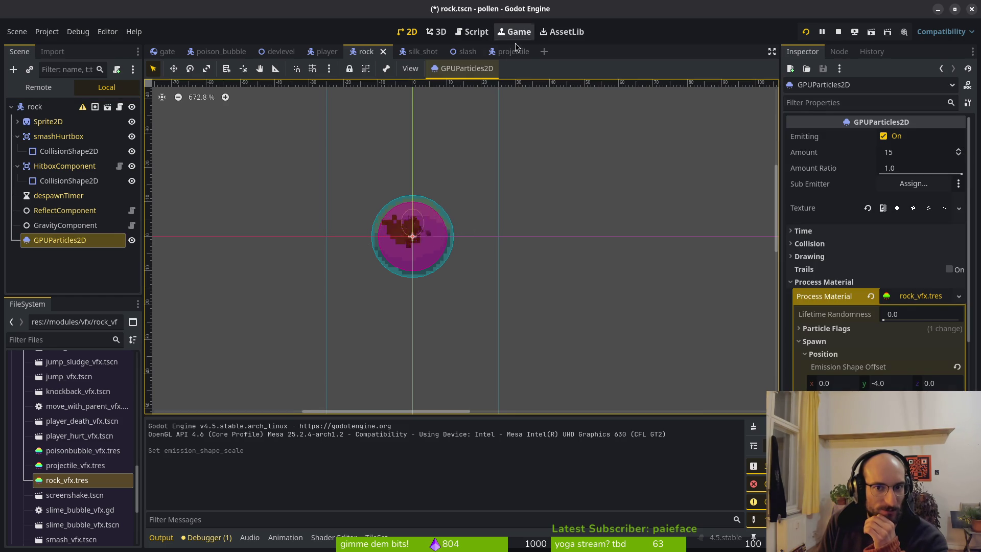
{"action": "key", "text": "ctrl+Tab"}
{"action": "key", "text": "ctrl+Tab"}
{"action": "key", "text": "ctrl+Tab"}
{"action": "mouse_move", "coordinate": [44, 200]}
{"action": "left_mouse_down"}
{"action": "mouse_move", "coordinate": [68, 142]}
{"action": "mouse_move", "coordinate": [66, 119]}
{"action": "left_mouse_up"}
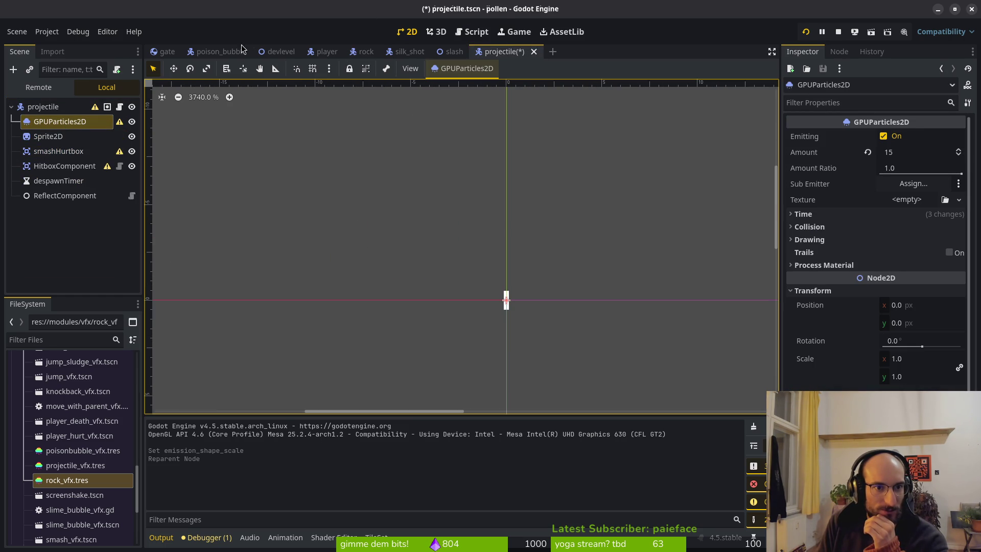
{"action": "left_click", "coordinate": [360, 56]}
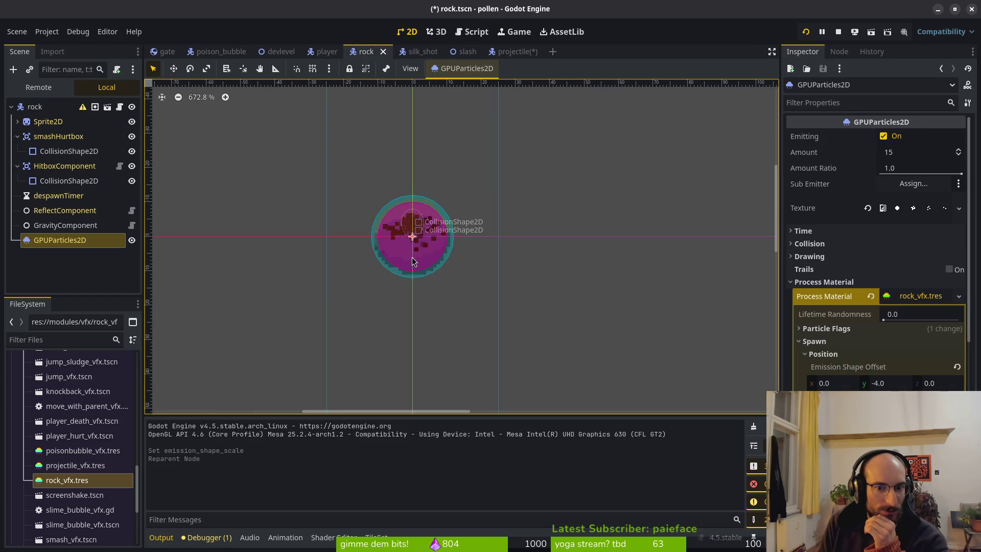
{"action": "left_click", "coordinate": [69, 259]}
{"action": "left_click", "coordinate": [514, 52]}
{"action": "key", "text": "ctrl+s"}
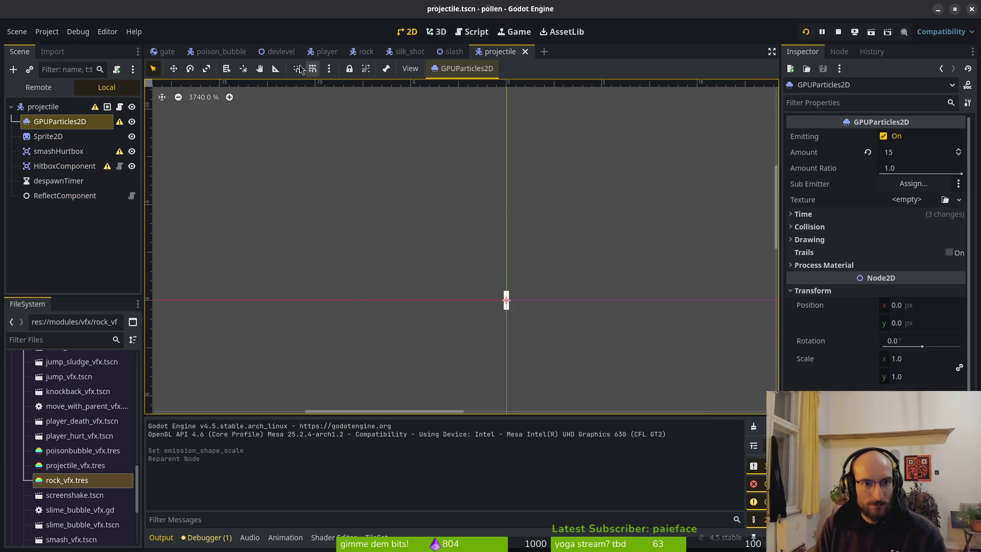
Step: Inspect poisonBubble's children, return to rock, then stop and relaunch the game
{"action": "left_click", "coordinate": [225, 54]}
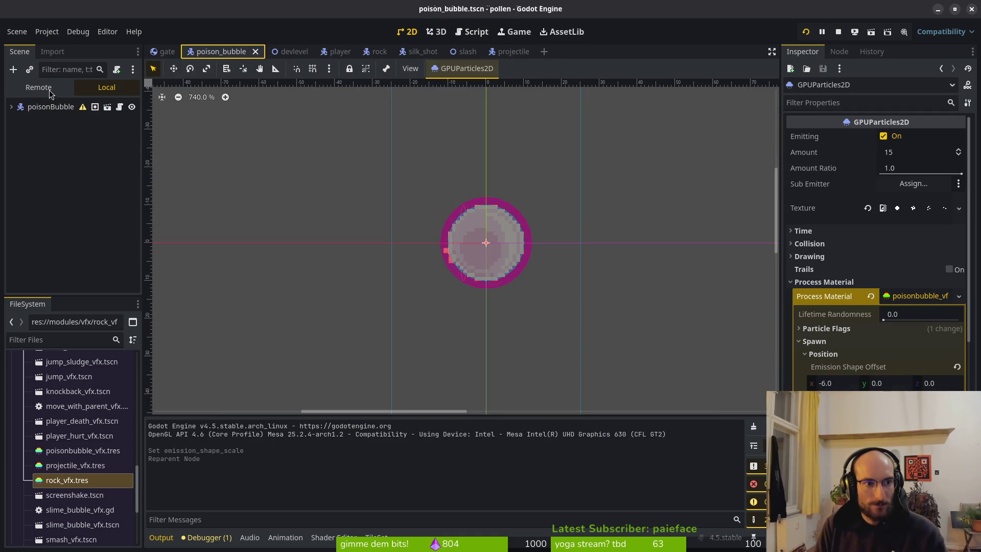
{"action": "left_click", "coordinate": [11, 106]}
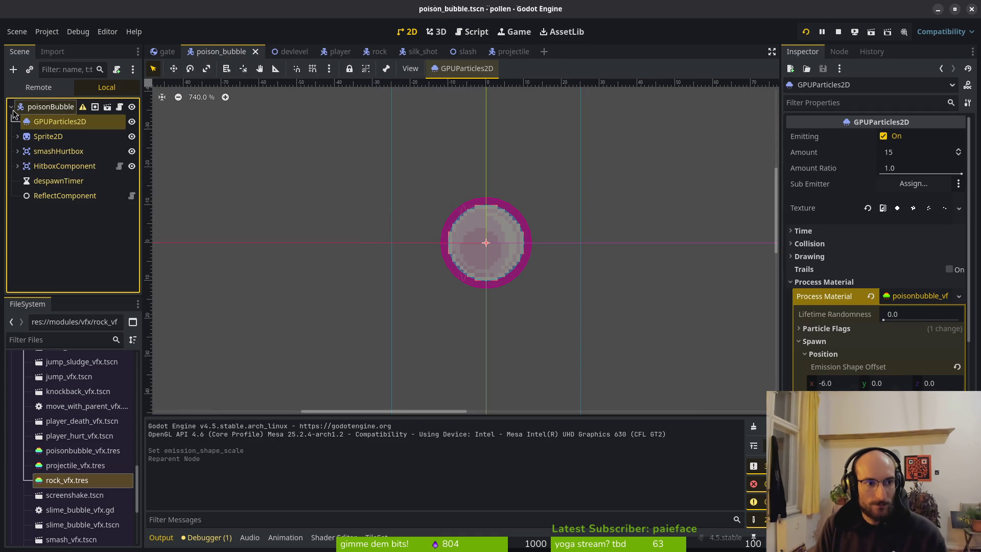
{"action": "left_click", "coordinate": [376, 53]}
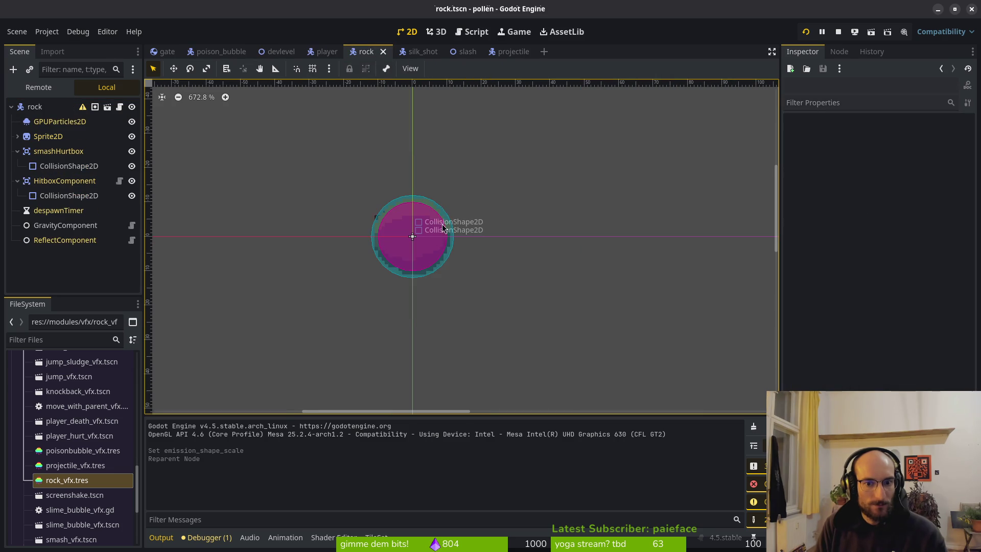
{"action": "key", "text": "F8"}
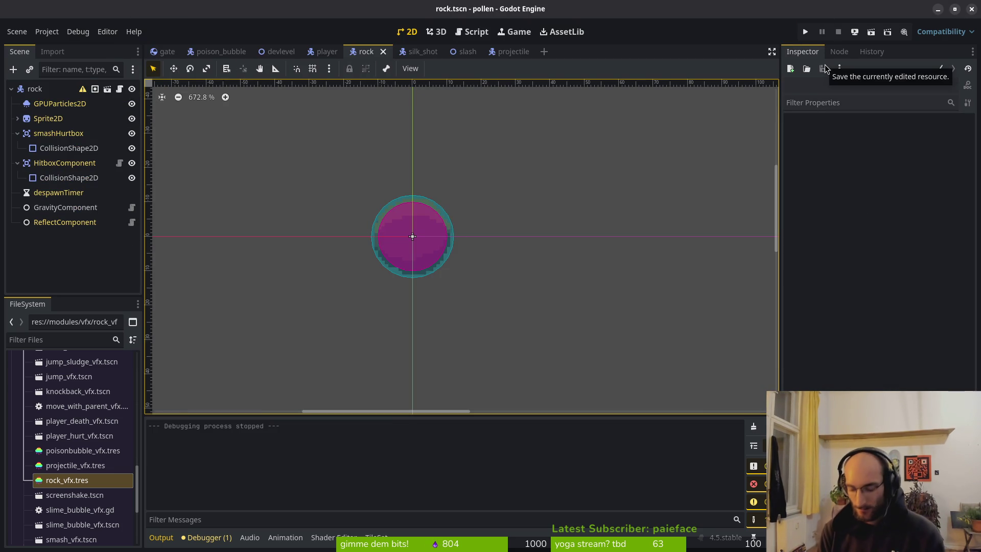
{"action": "key", "text": "F5"}
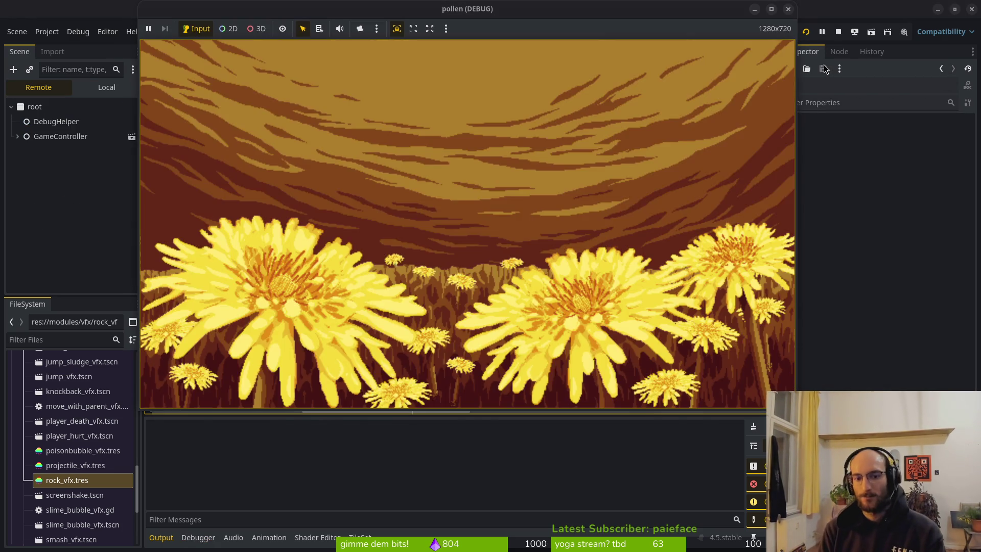
Step: Start the game and fly the bee through the tutorial into the spider boss level
{"action": "key", "text": "Return"}
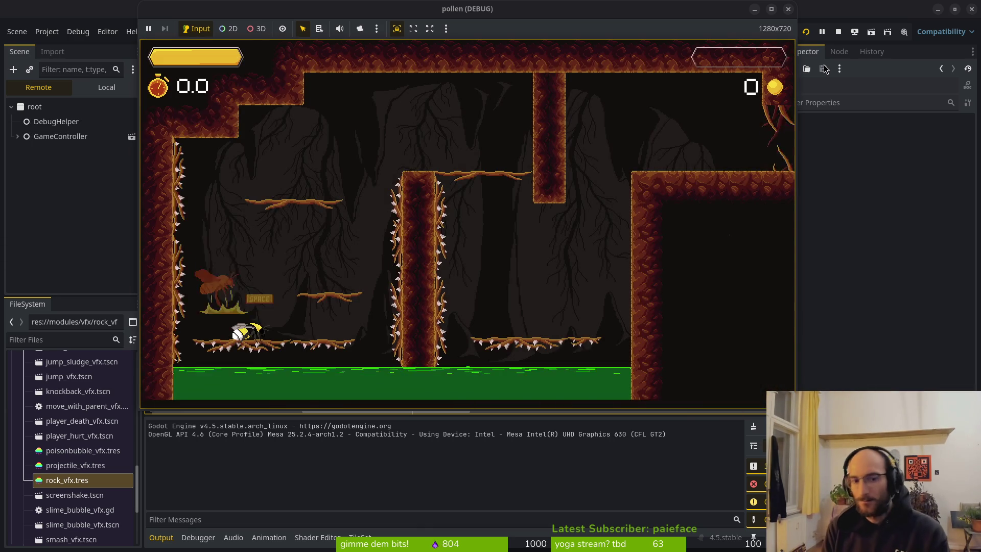
{"action": "key", "text": "Right"}
{"action": "key", "text": "space"}
{"action": "key", "text": "Left"}
{"action": "key", "text": "space"}
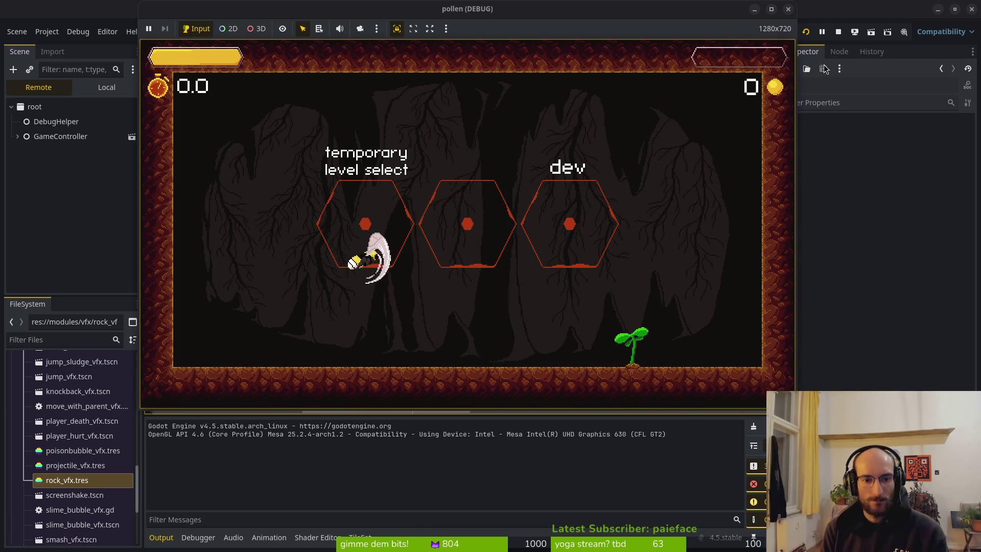
{"action": "key", "text": "Return"}
Step: Fight in the boss arena while dodging the falling rocks, then close the game window
{"action": "key", "text": "Left"}
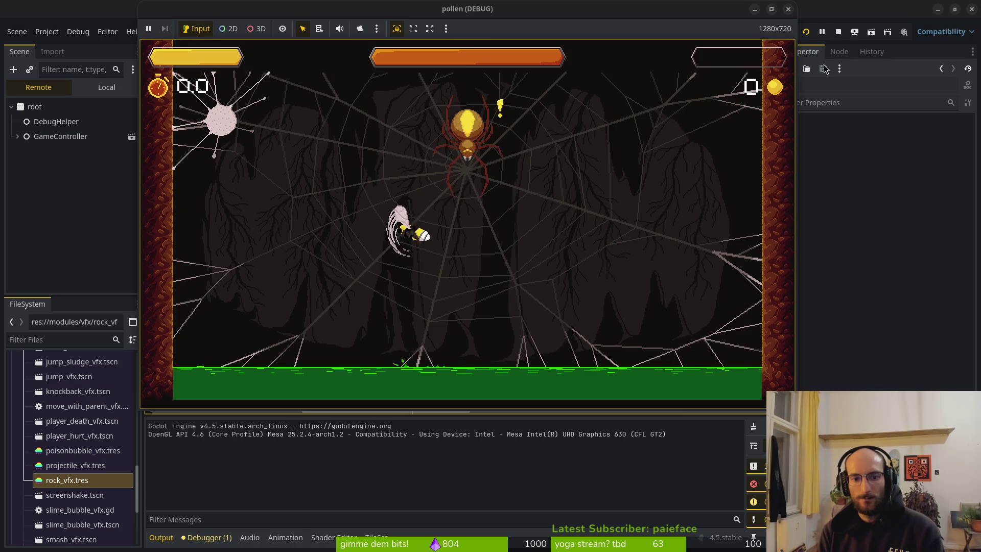
{"action": "key", "text": "space"}
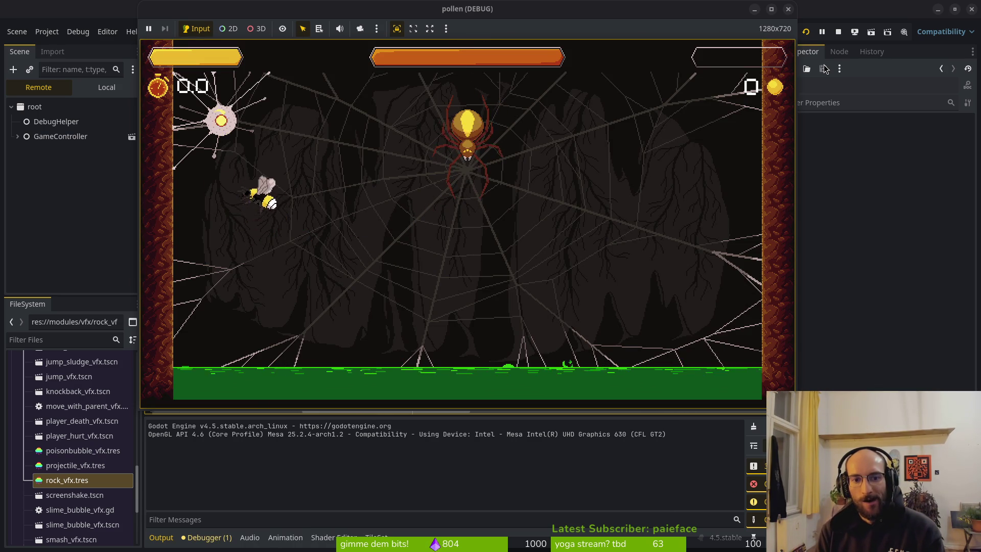
{"action": "key", "text": "space"}
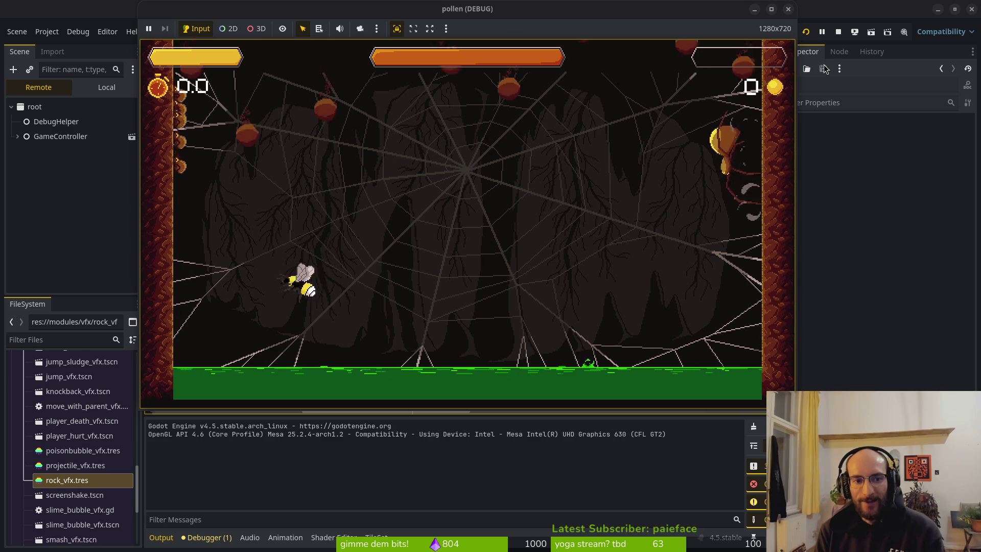
{"action": "key", "text": "Left"}
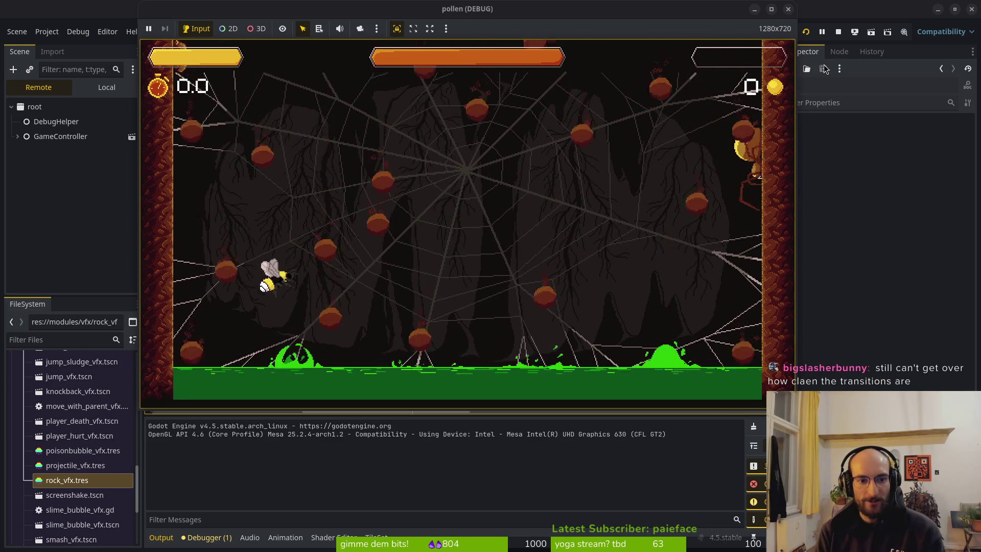
{"action": "key", "text": "space"}
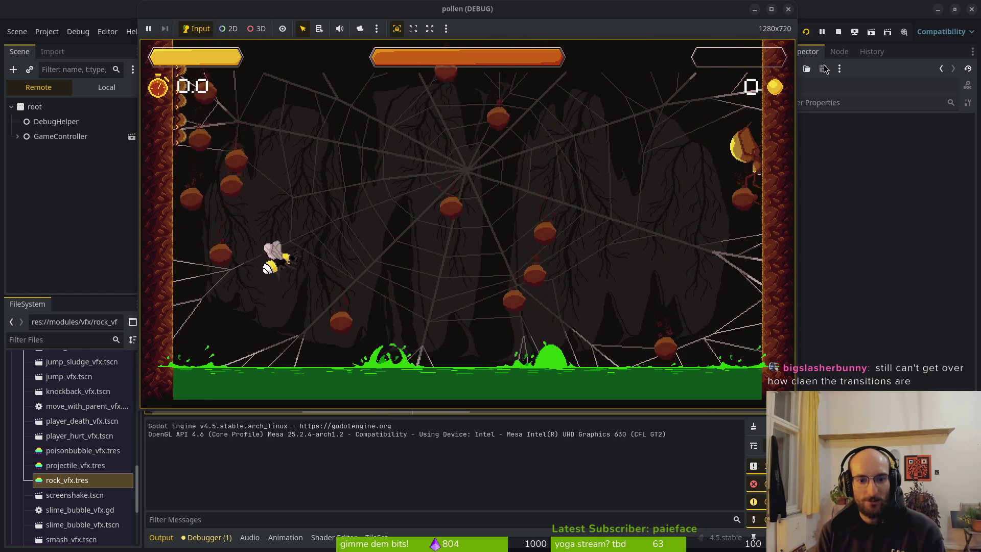
{"action": "key", "text": "Right"}
{"action": "key", "text": "space"}
{"action": "key", "text": "space"}
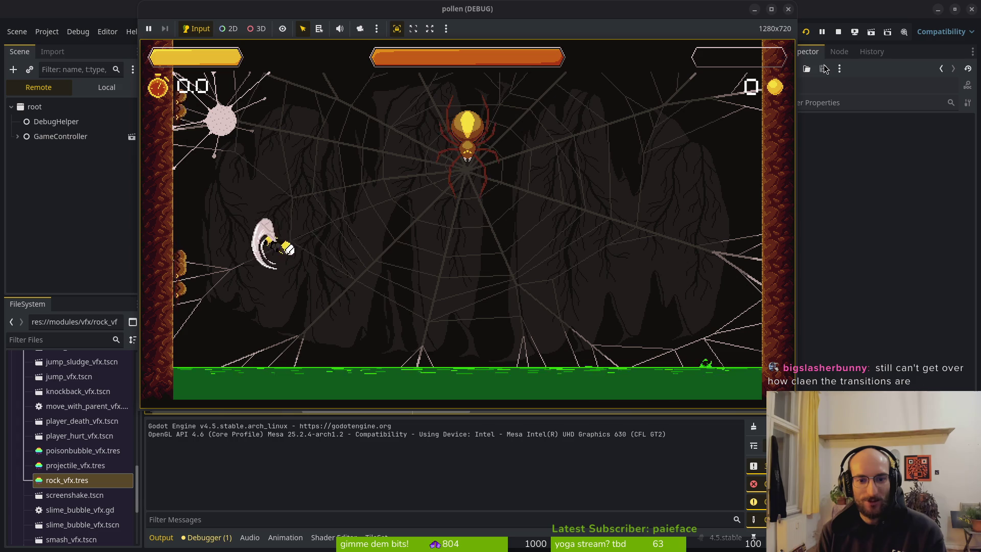
{"action": "left_click", "coordinate": [787, 9]}
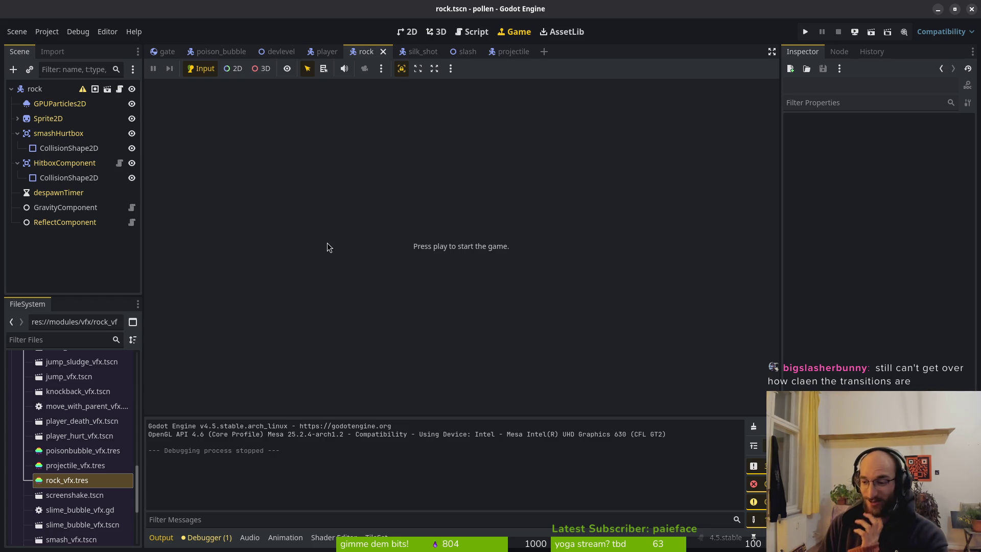
Step: Collapse the smashHurtbox and HitboxComponent branches and return to the 2D editor
{"action": "left_click", "coordinate": [18, 134]}
{"action": "left_click", "coordinate": [18, 147]}
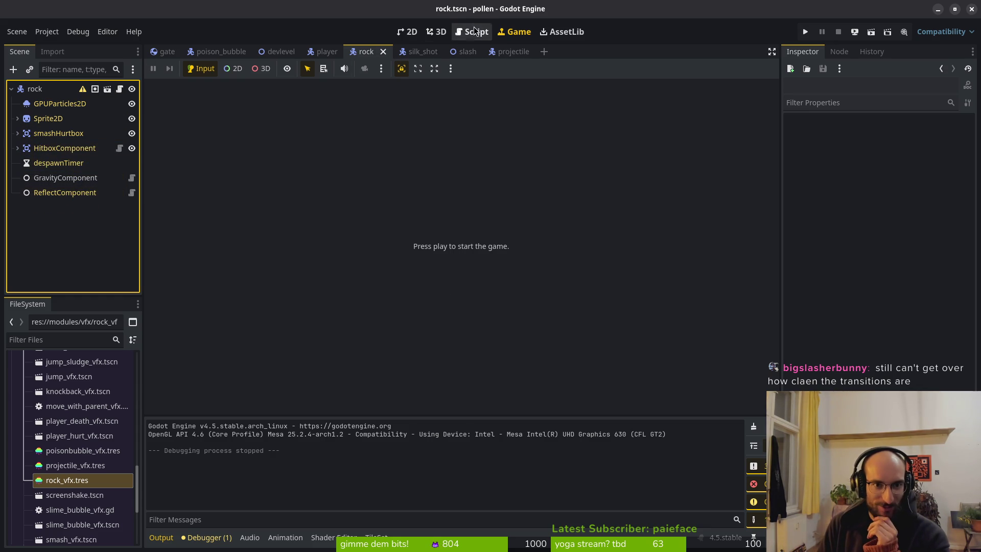
{"action": "left_click", "coordinate": [371, 52]}
{"action": "left_click", "coordinate": [419, 33]}
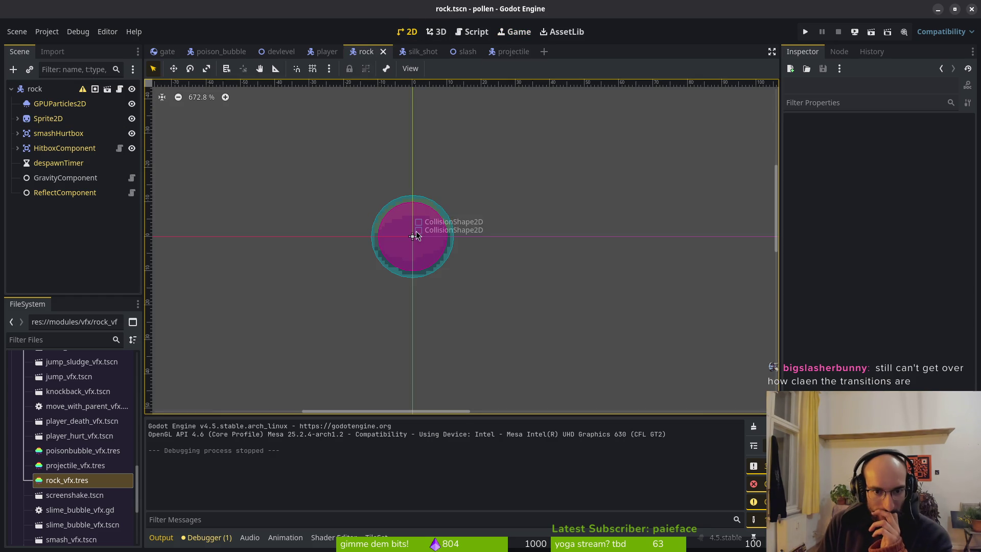
{"action": "scroll", "coordinate": [416, 235], "scroll_direction": "up", "scroll_amount": 5}
Step: Select the rock's GPUParticles2D, clear its texture, and hide the rock sprite
{"action": "left_click", "coordinate": [56, 104]}
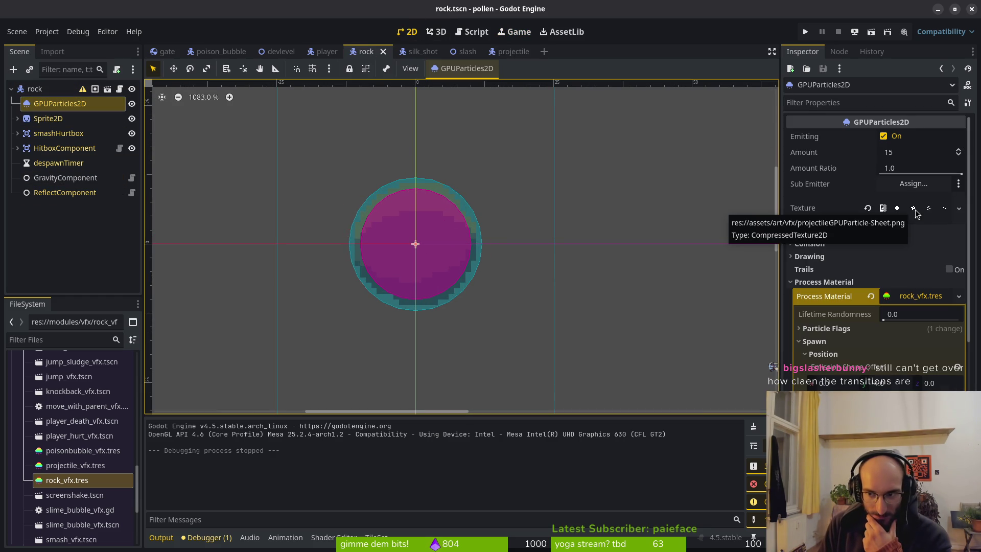
{"action": "left_click", "coordinate": [869, 209]}
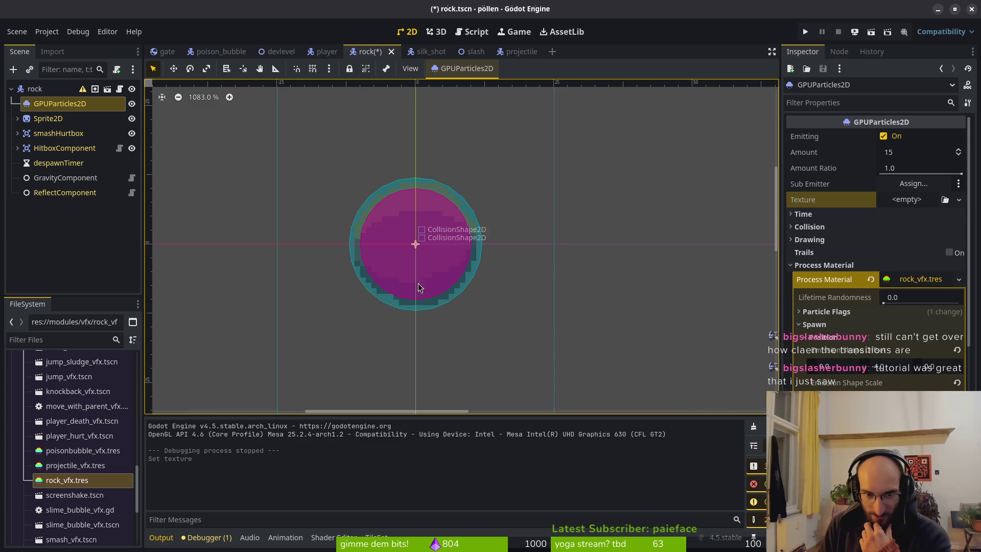
{"action": "left_click", "coordinate": [132, 118]}
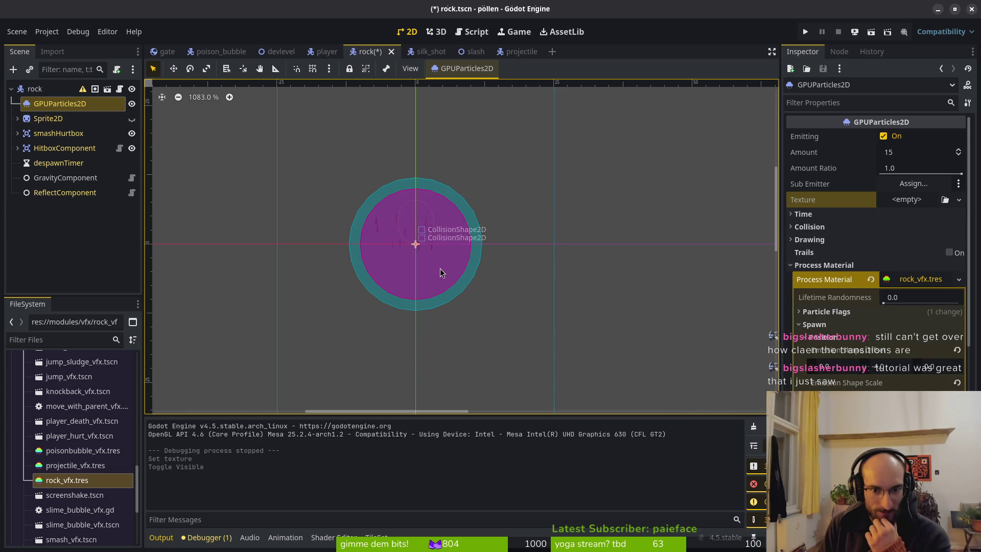
Step: Review the rock particles' material options in the inspector, leaving them unchanged
{"action": "scroll", "coordinate": [897, 387], "scroll_direction": "down", "scroll_amount": 5}
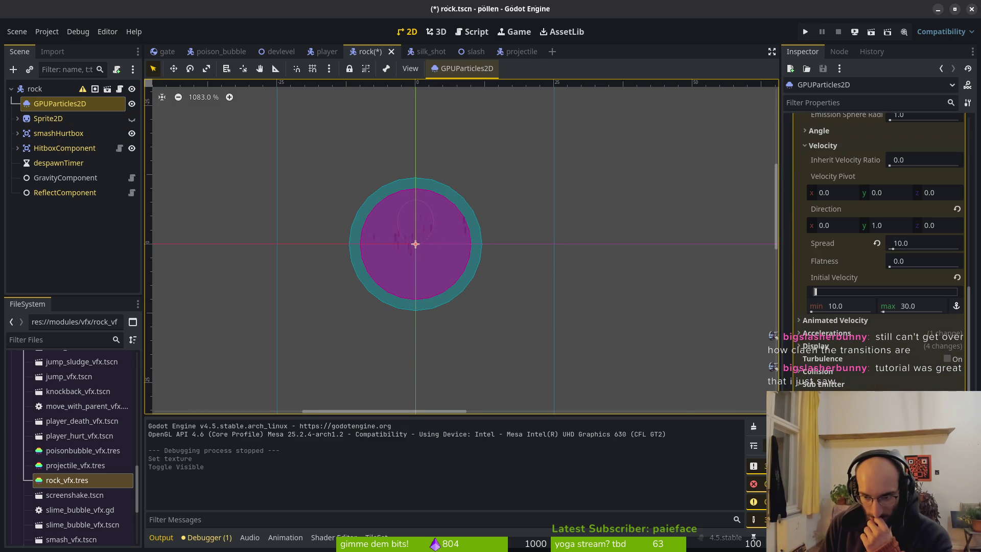
{"action": "scroll", "coordinate": [857, 301], "scroll_direction": "down", "scroll_amount": 10}
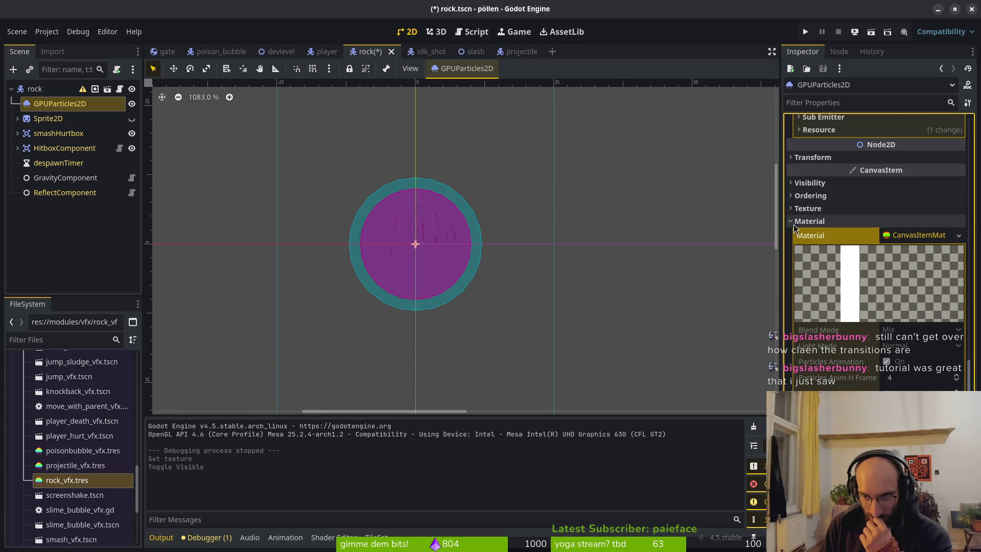
{"action": "scroll", "coordinate": [899, 229], "scroll_direction": "up", "scroll_amount": 6}
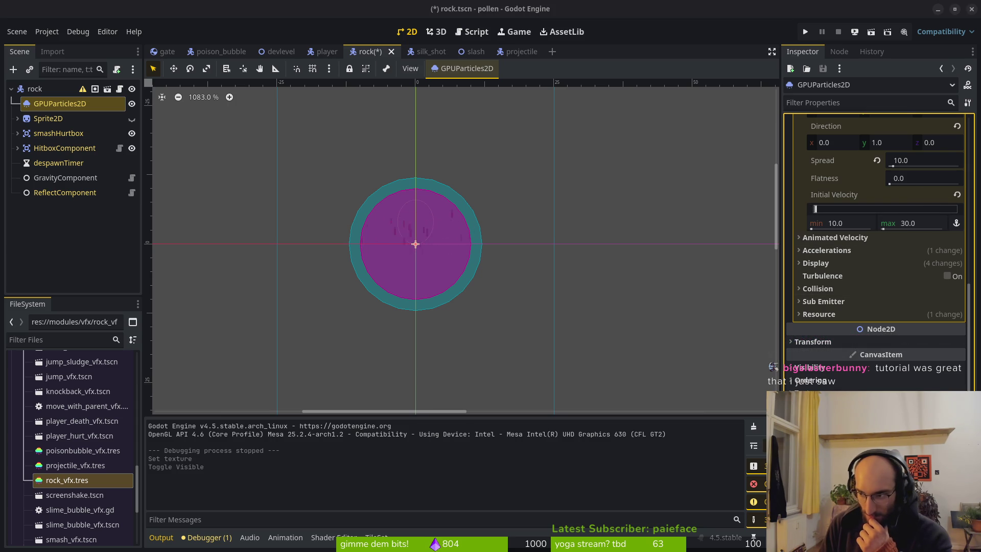
{"action": "scroll", "coordinate": [878, 230], "scroll_direction": "down", "scroll_amount": 2}
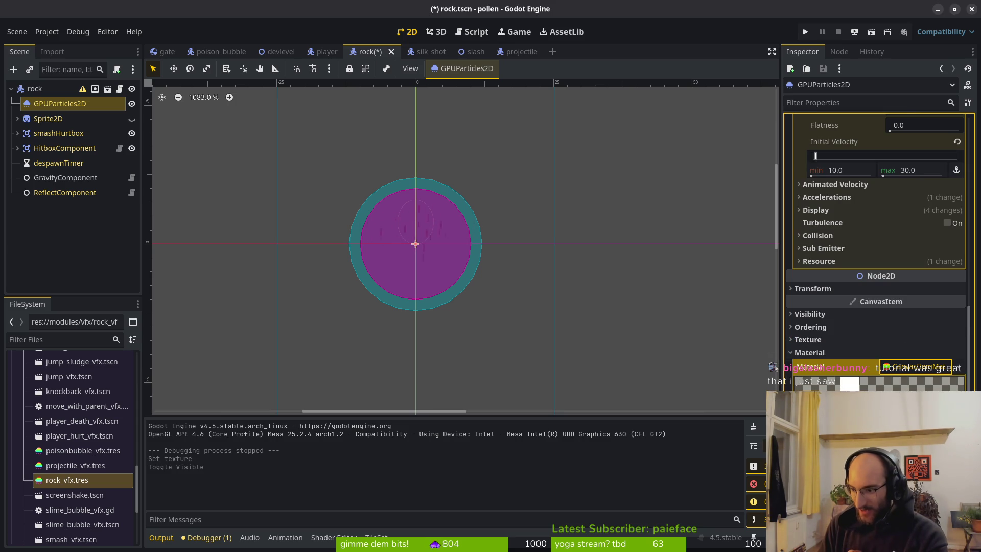
{"action": "scroll", "coordinate": [843, 373], "scroll_direction": "down", "scroll_amount": 4}
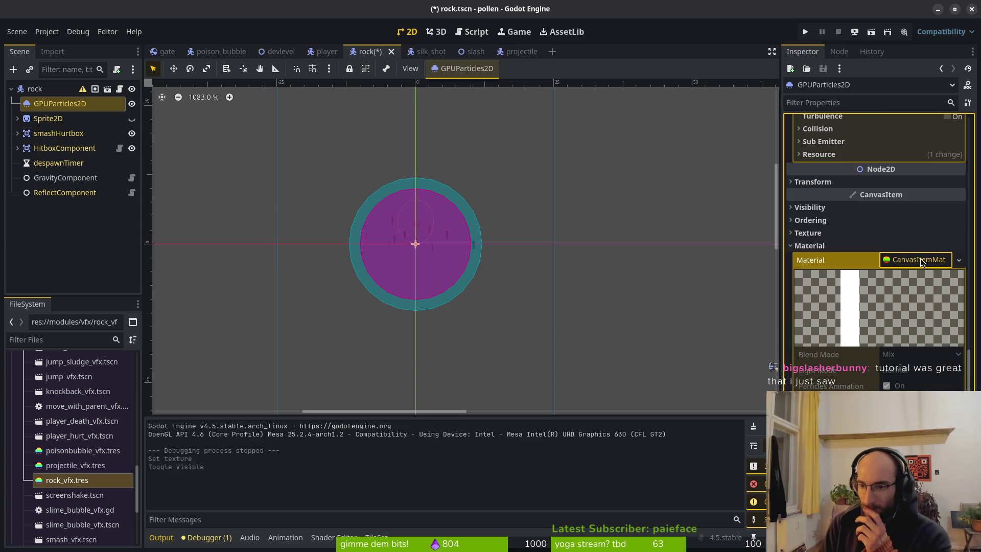
{"action": "left_click", "coordinate": [959, 261]}
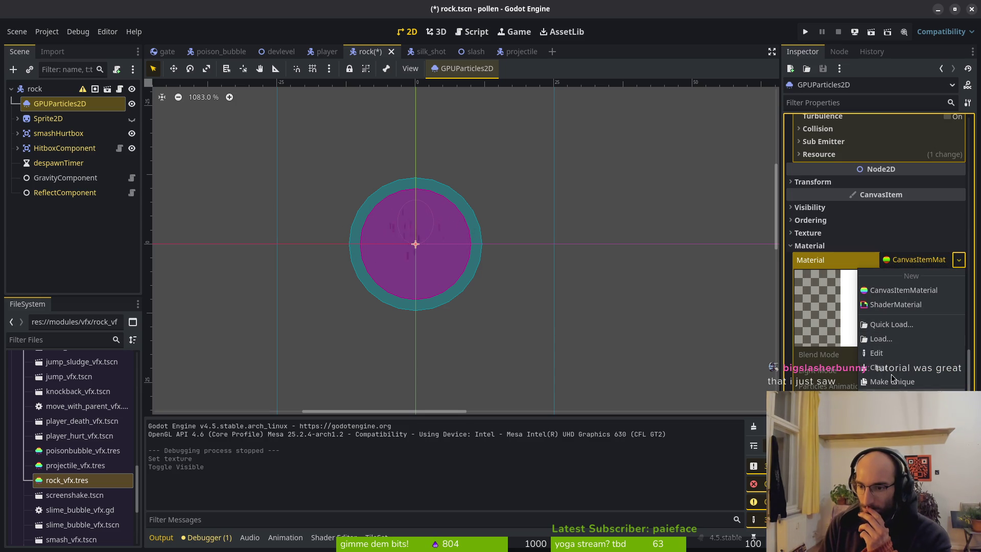
{"action": "left_click", "coordinate": [881, 271]}
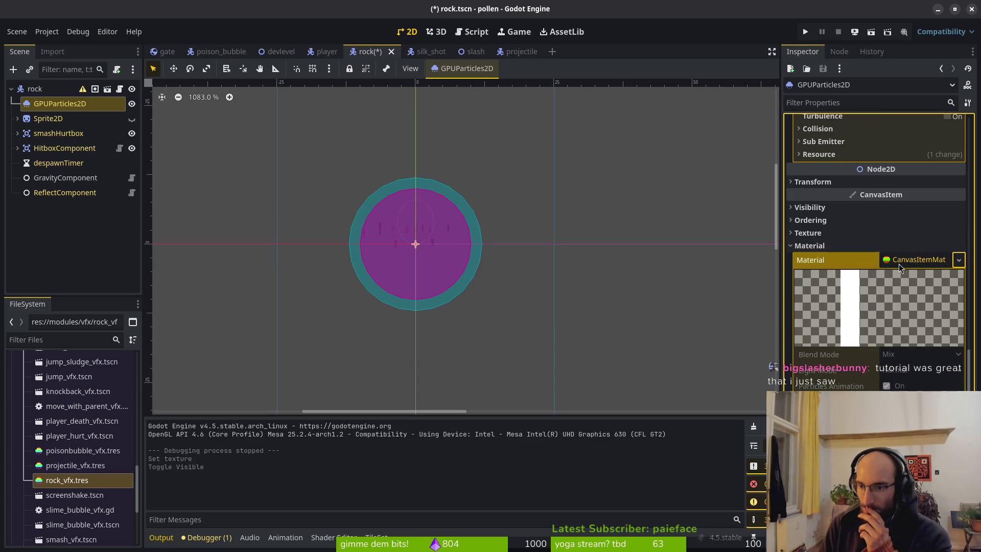
Step: Revert the projectile scene's GPUParticles2D material to default
{"action": "scroll", "coordinate": [875, 266], "scroll_direction": "up", "scroll_amount": 6}
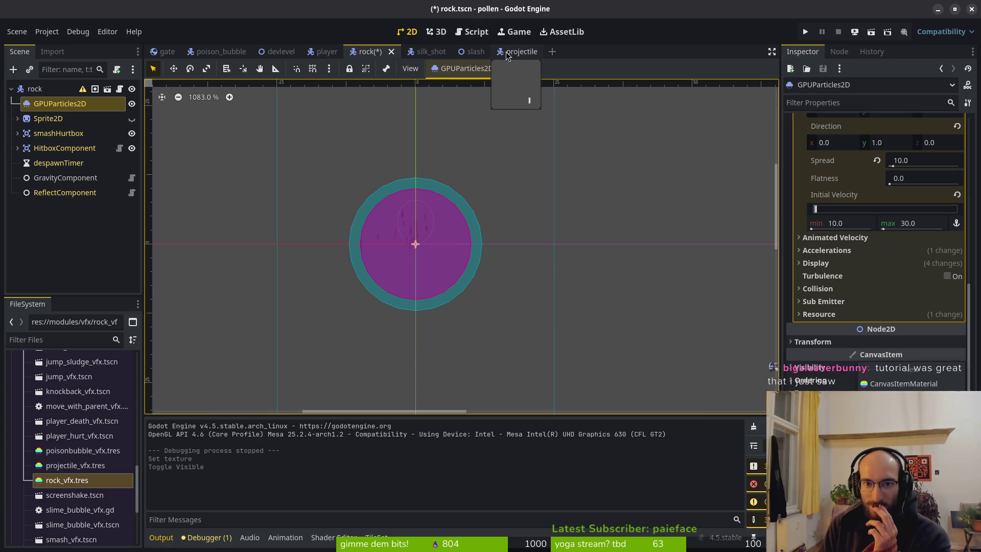
{"action": "left_click", "coordinate": [520, 52]}
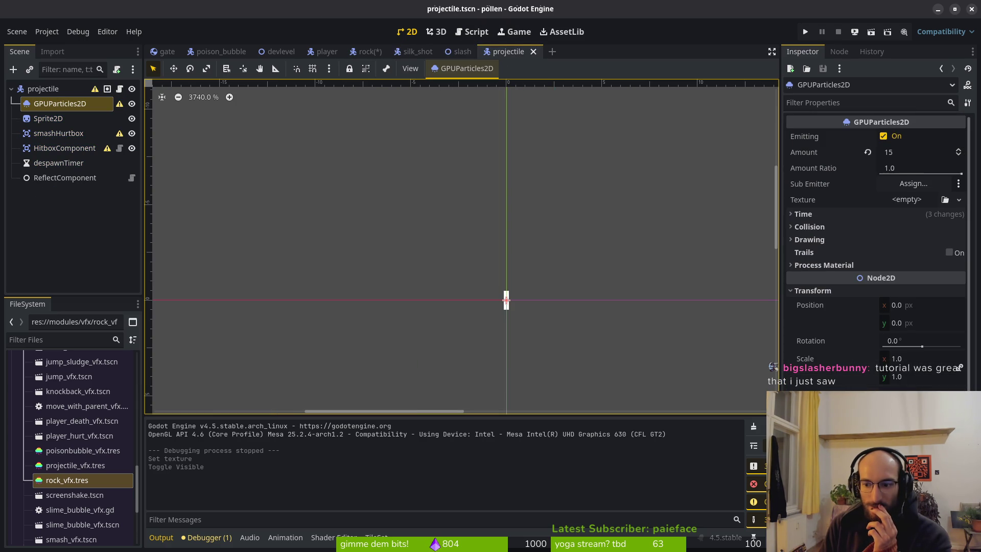
{"action": "scroll", "coordinate": [901, 370], "scroll_direction": "down", "scroll_amount": 5}
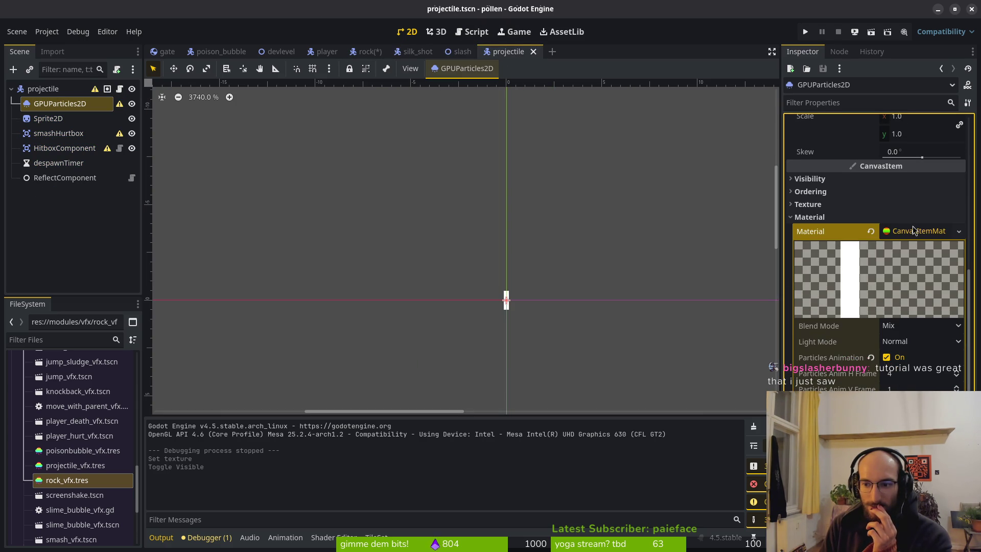
{"action": "left_click", "coordinate": [872, 232]}
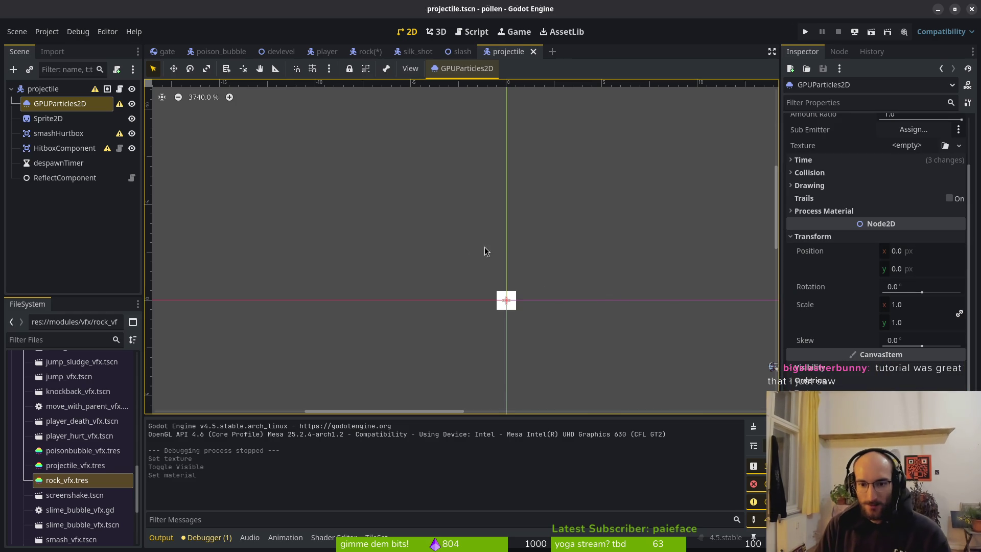
Step: Set the poison_bubble particles' horizontal frames to 4 and save the scene
{"action": "left_click", "coordinate": [217, 52]}
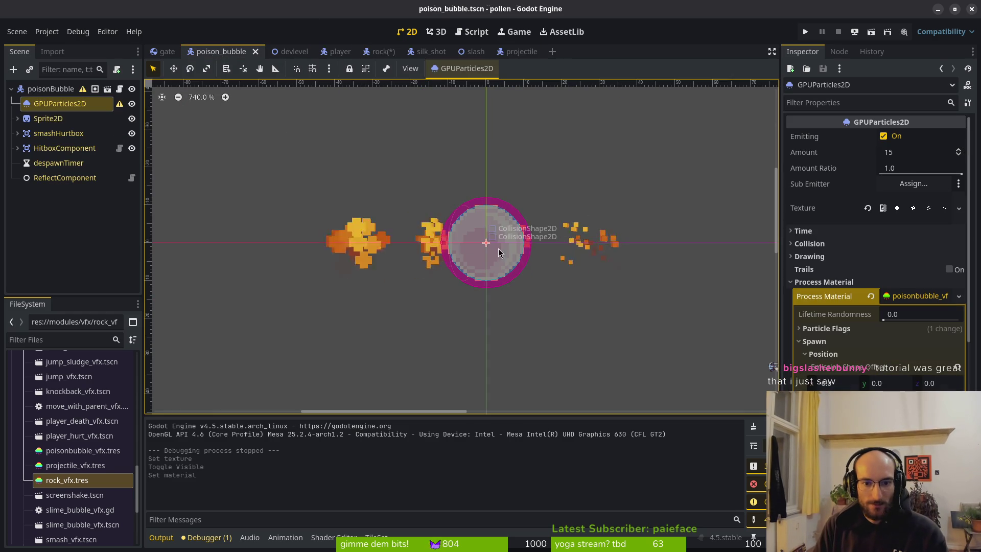
{"action": "scroll", "coordinate": [876, 225], "scroll_direction": "down", "scroll_amount": 5}
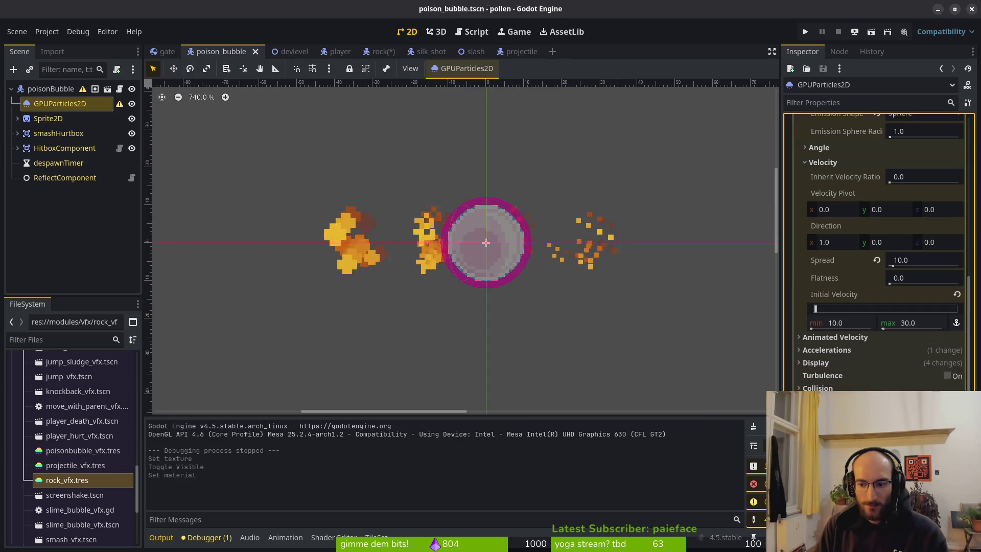
{"action": "scroll", "coordinate": [876, 256], "scroll_direction": "down", "scroll_amount": 10}
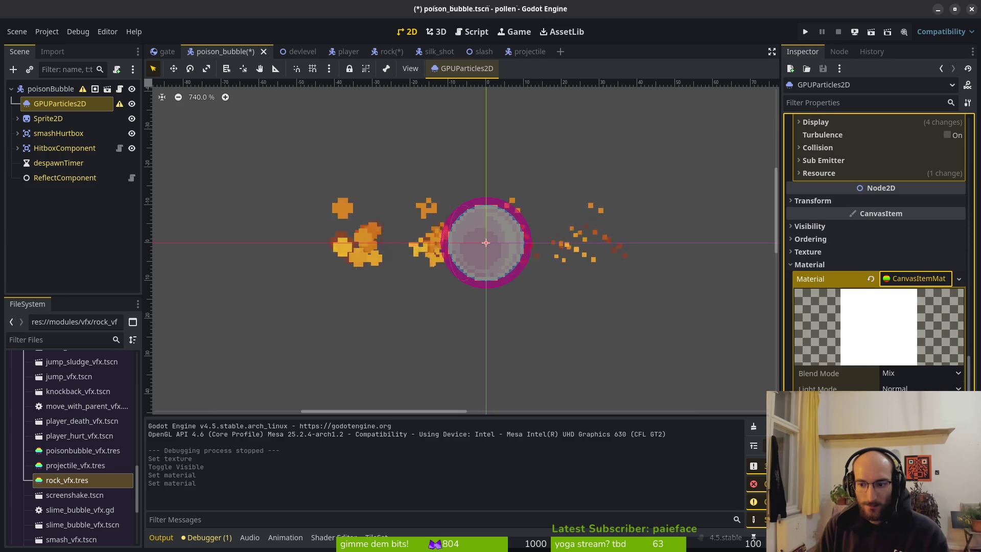
{"action": "type", "text": "4"}
{"action": "key", "text": "Return"}
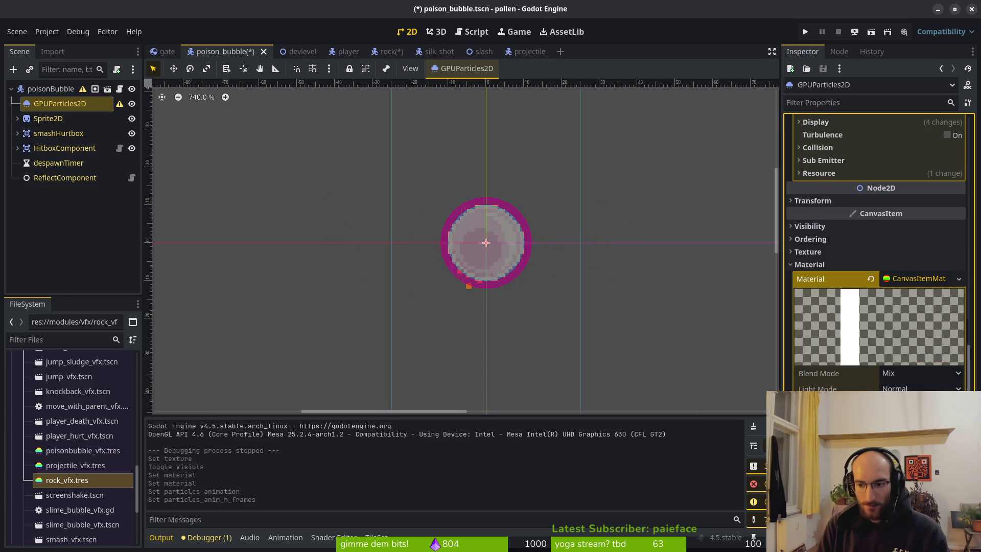
{"action": "key", "text": "ctrl+s"}
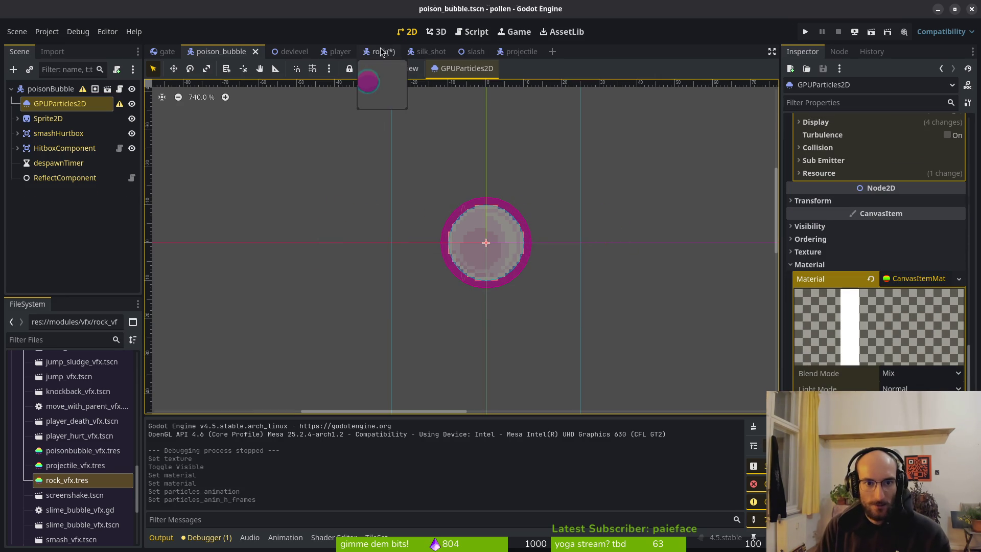
Step: Collapse the rock particles' material sections, save rock.tscn, and launch the game
{"action": "left_click", "coordinate": [378, 52]}
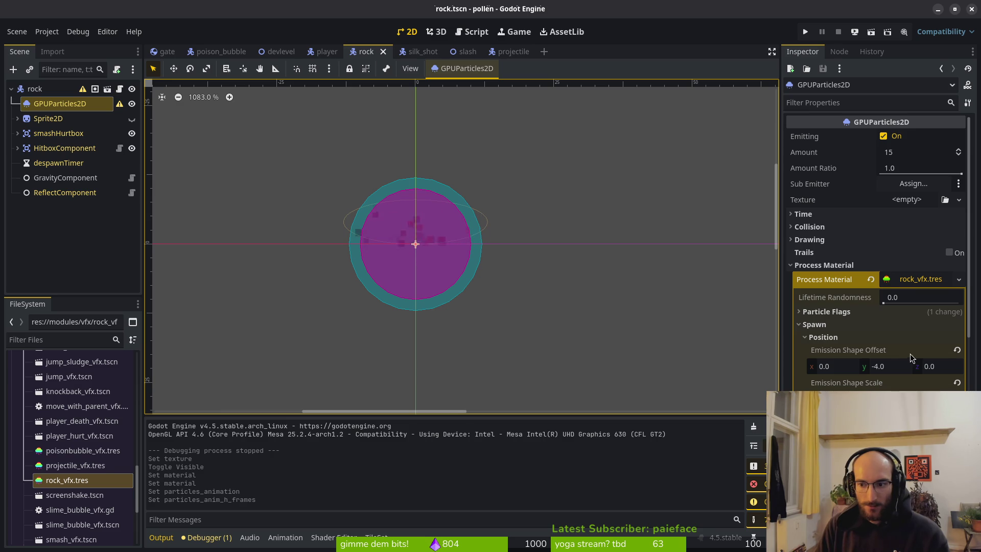
{"action": "left_click", "coordinate": [898, 282]}
{"action": "key", "text": "ctrl+s"}
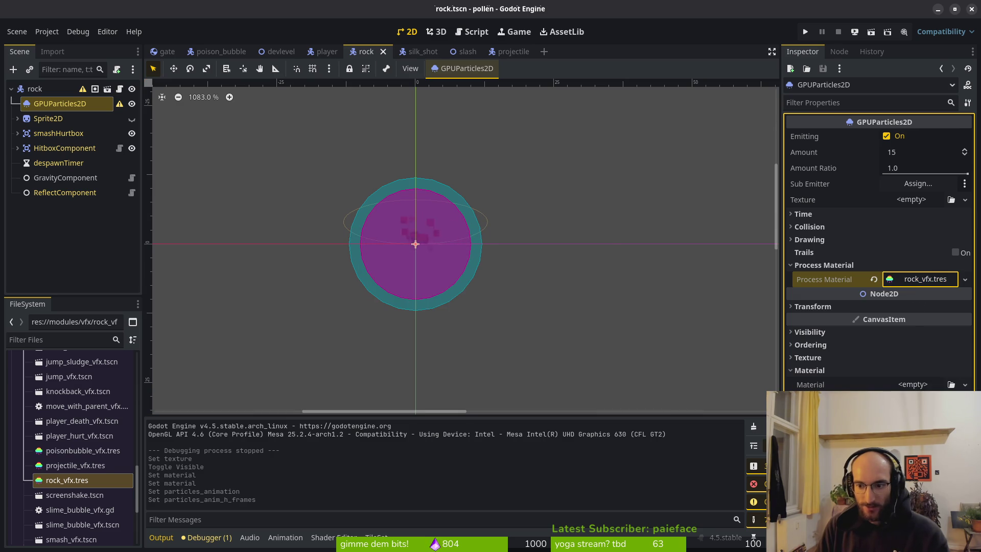
{"action": "left_click", "coordinate": [834, 371]}
{"action": "key", "text": "ctrl+s"}
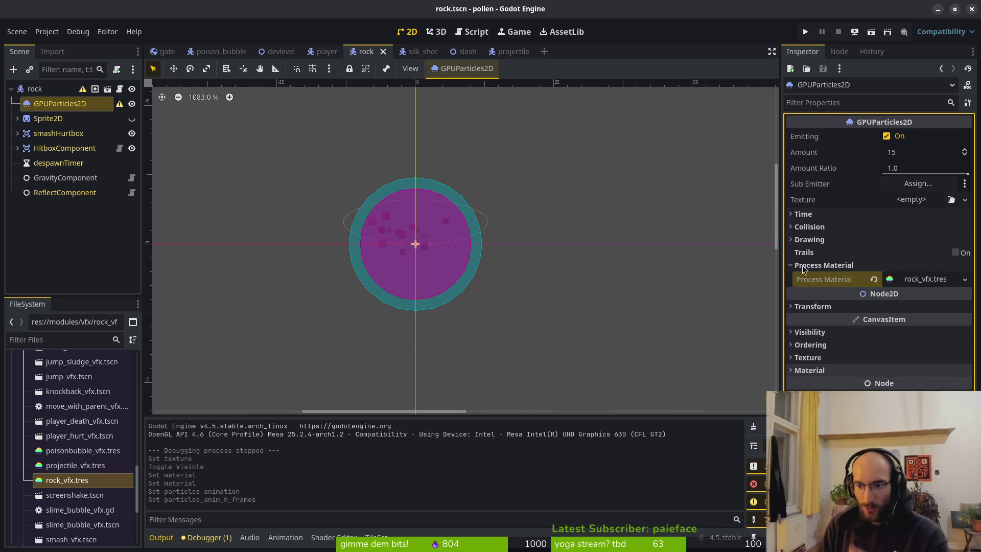
{"action": "left_click", "coordinate": [876, 279]}
{"action": "left_click", "coordinate": [806, 32]}
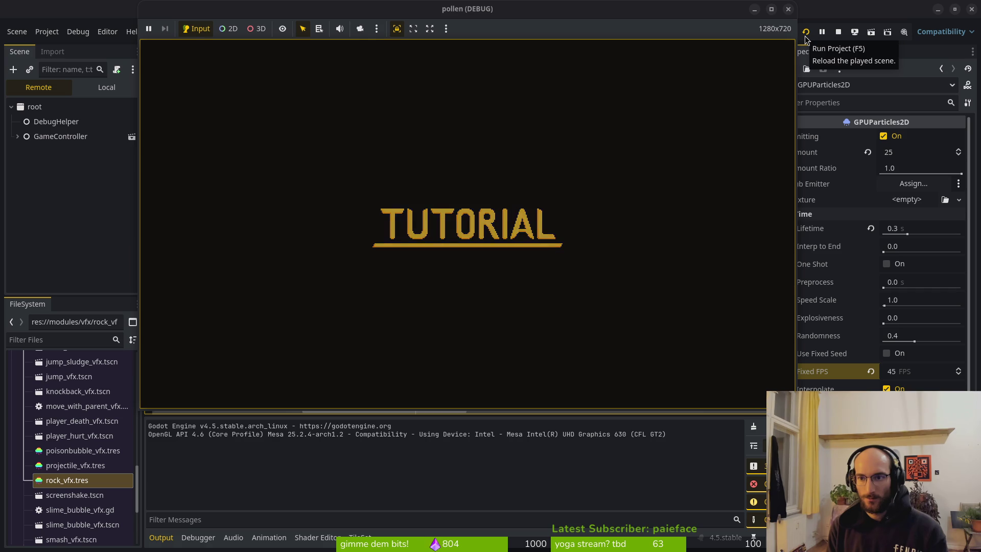
Step: Skip the game ahead to the level hub and open Godot's audio bus mixer
{"action": "key", "text": "Escape"}
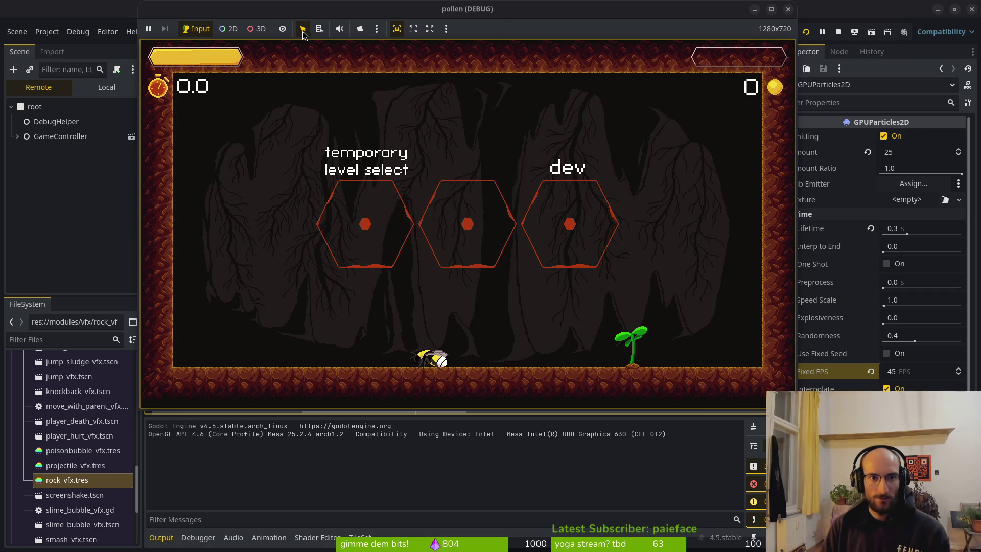
{"action": "left_click", "coordinate": [239, 545]}
{"action": "left_click", "coordinate": [240, 546]}
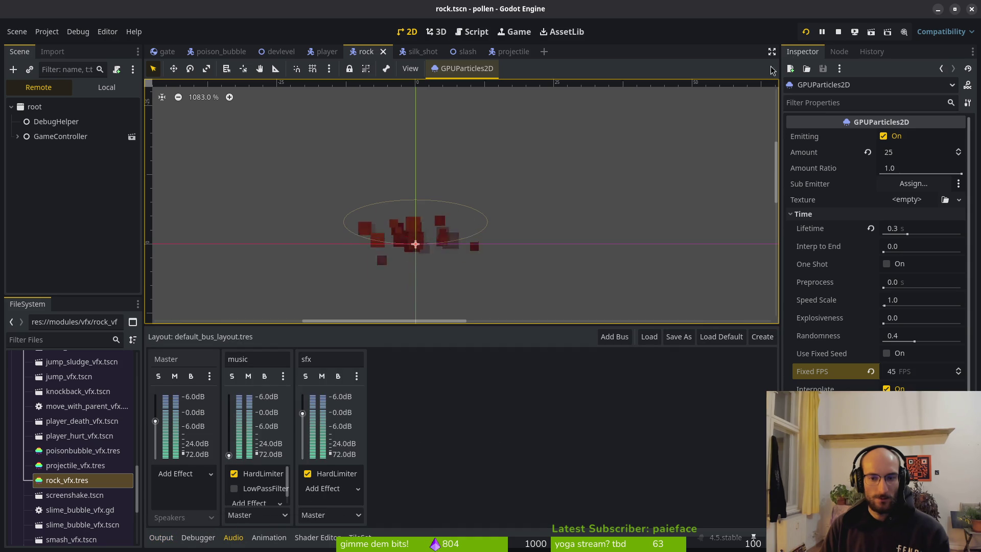
Step: Stop and relaunch the game, then start it from the main menu
{"action": "left_click", "coordinate": [837, 32]}
{"action": "left_click", "coordinate": [807, 33]}
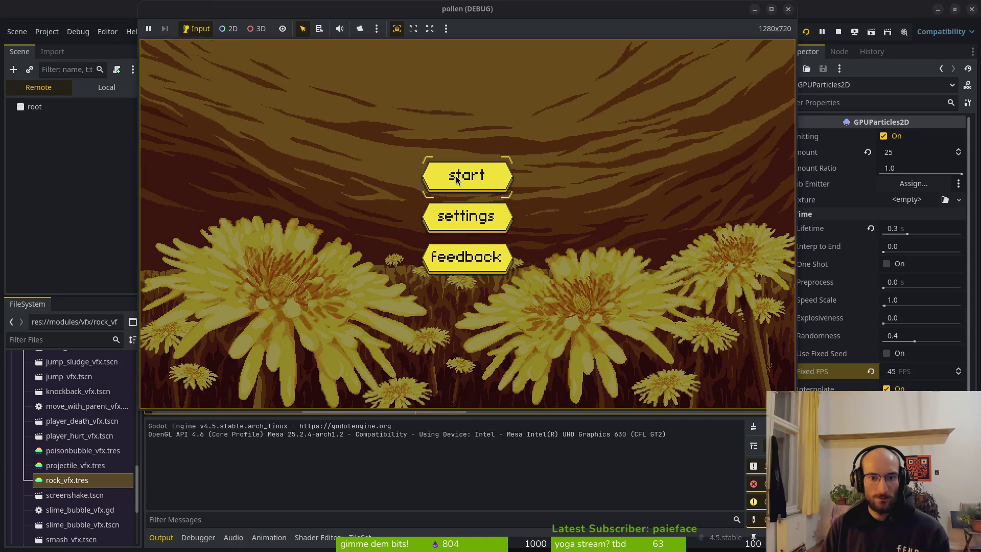
{"action": "left_click", "coordinate": [456, 176]}
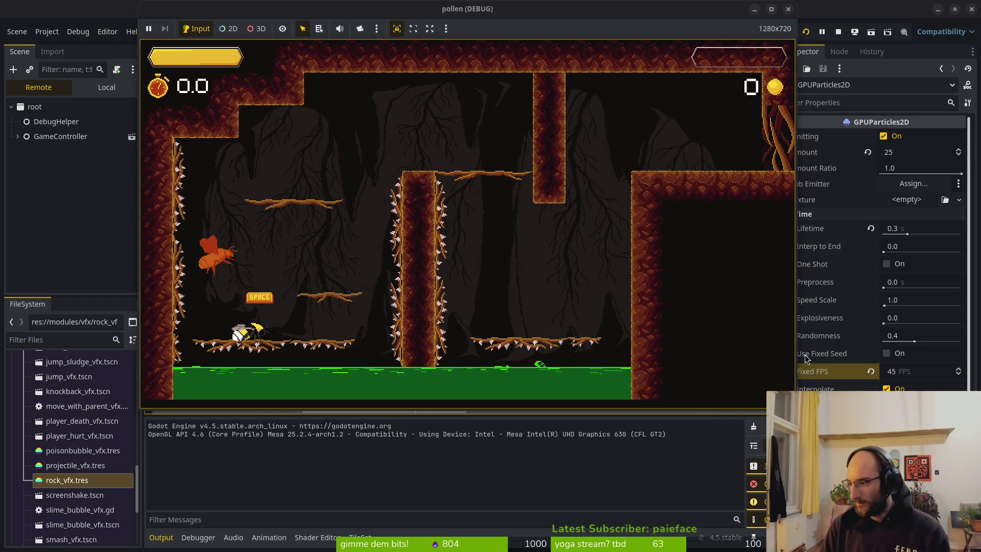
{"action": "key", "text": "alt+Tab"}
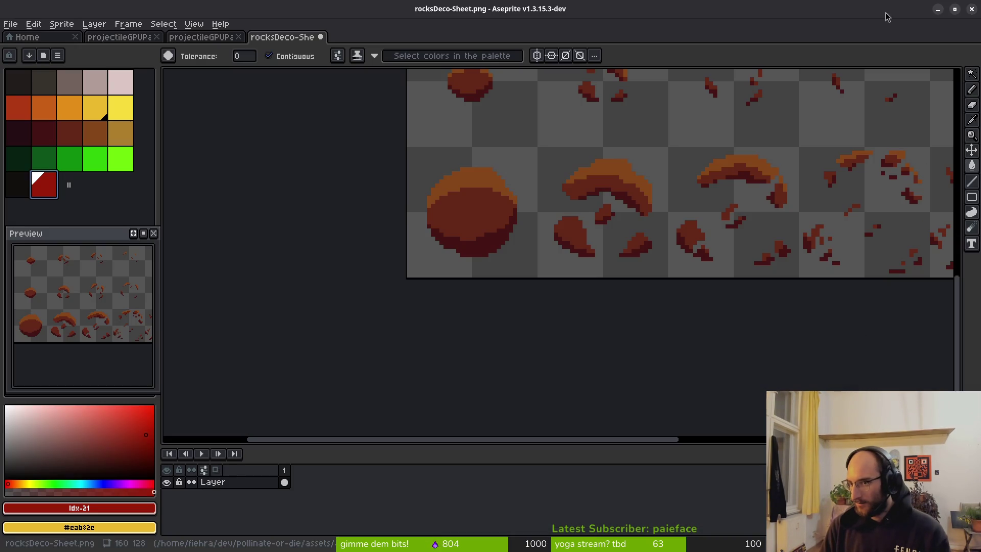
Step: Close rocksDeco-Sheet.png without saving its changes and exit Aseprite
{"action": "left_click", "coordinate": [971, 8]}
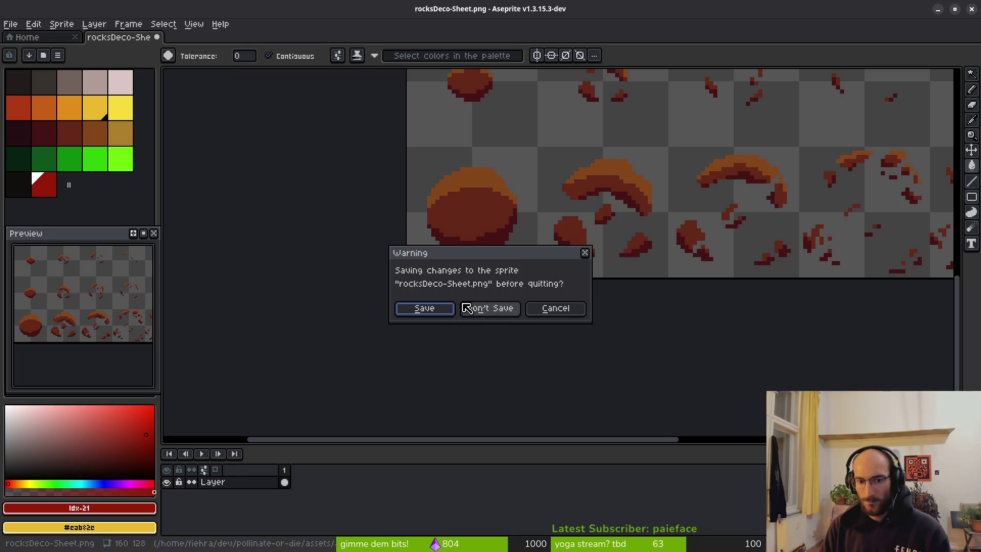
{"action": "left_click", "coordinate": [571, 306]}
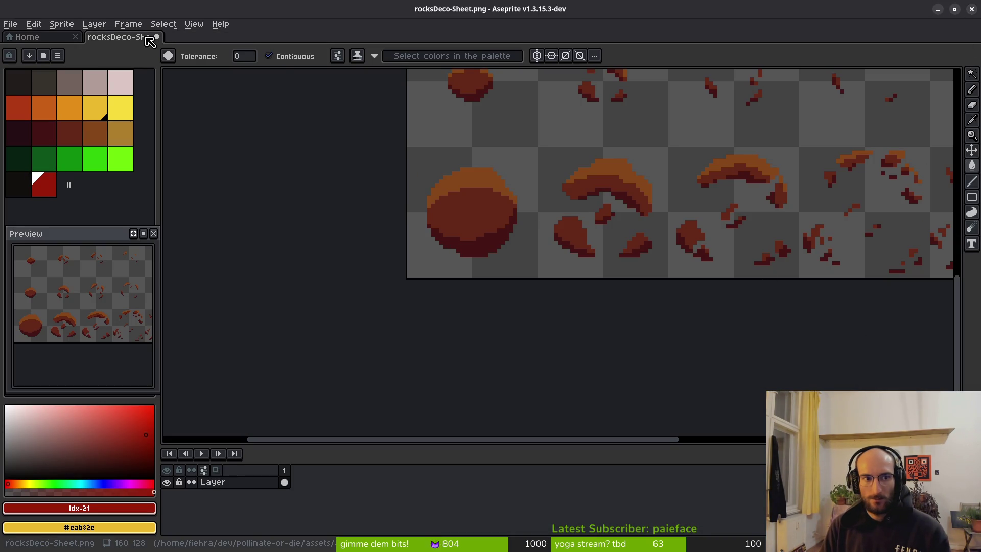
{"action": "left_click", "coordinate": [159, 41]}
{"action": "left_click", "coordinate": [487, 309]}
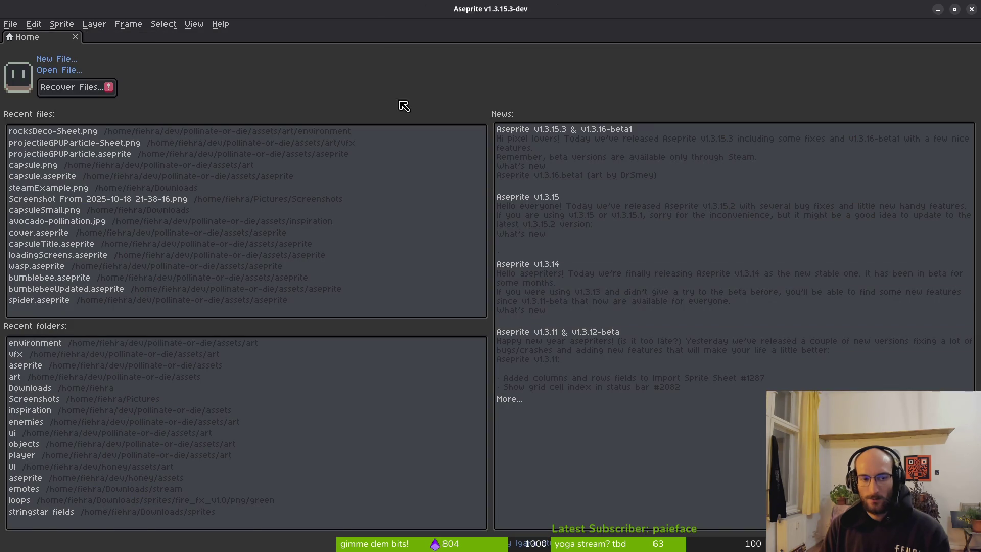
{"action": "left_click", "coordinate": [971, 9]}
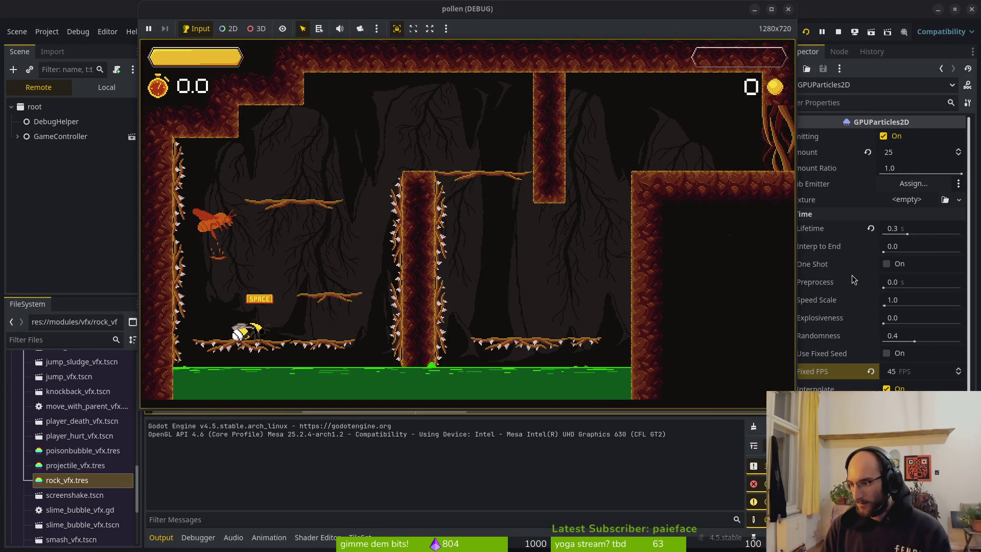
Step: Save the shader file and quit the terminal editor with :wq
{"action": "key", "text": "super+1"}
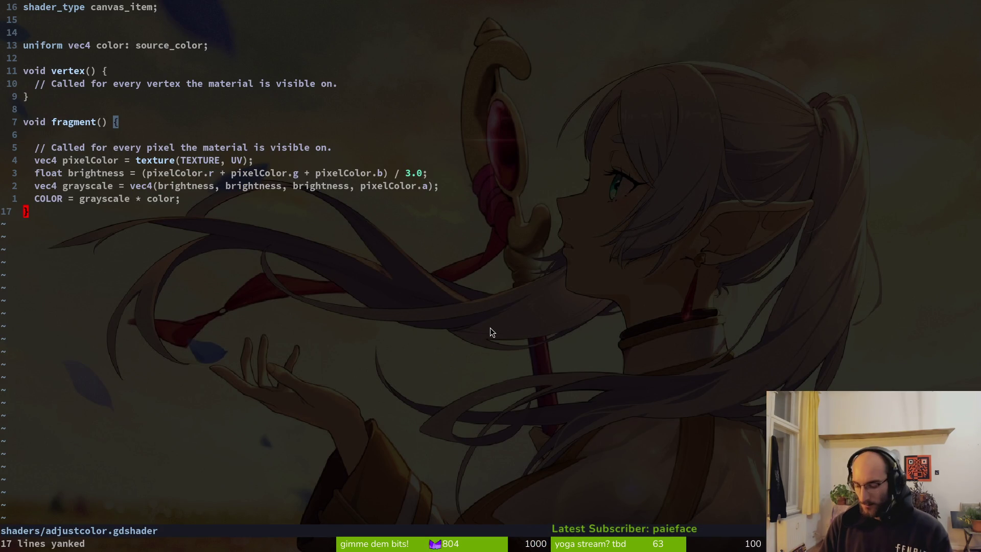
{"action": "type", "text": ":wq"}
{"action": "key", "text": "Return"}
Step: Back in Godot, close the game, relaunch it to test, then stop it
{"action": "key", "text": "super+2"}
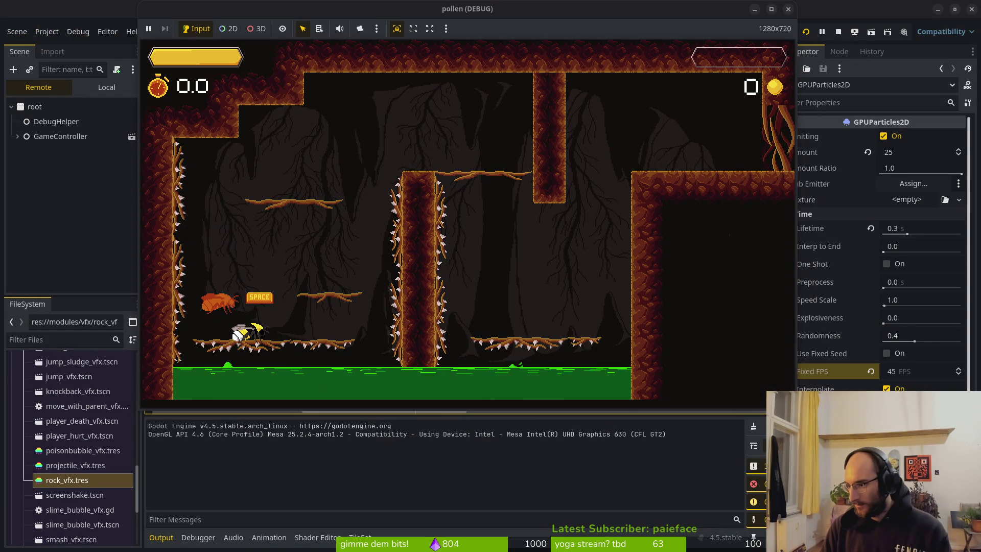
{"action": "key", "text": "F8"}
{"action": "key", "text": "F5"}
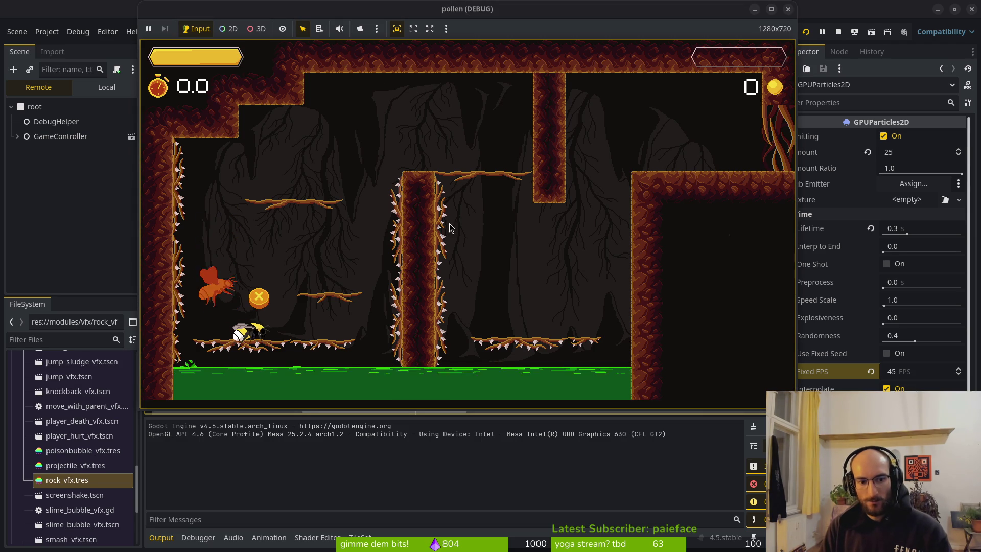
{"action": "left_click", "coordinate": [838, 31]}
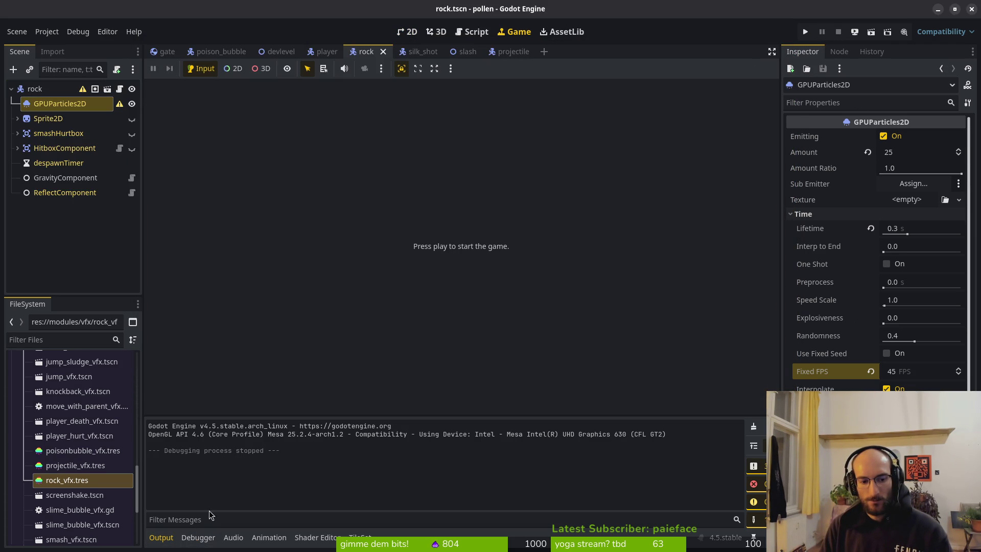
Step: Run the game, max out the music volume slider in settings, then close the game
{"action": "left_click", "coordinate": [231, 539]}
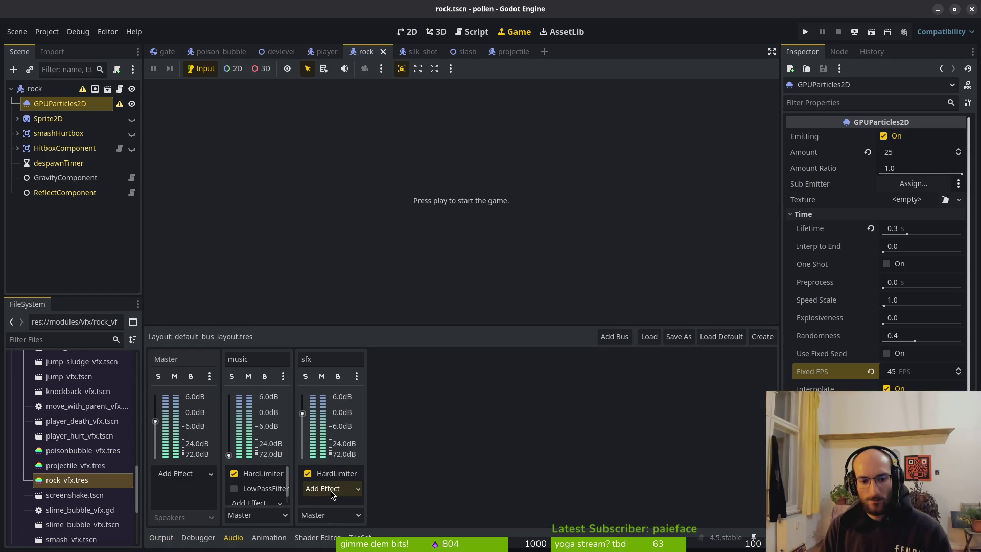
{"action": "left_click", "coordinate": [804, 33]}
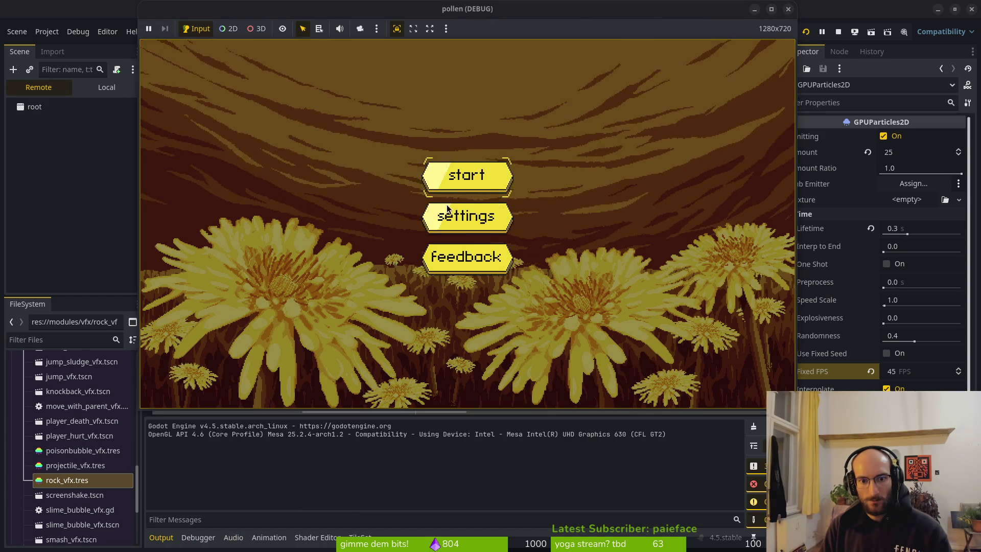
{"action": "left_click", "coordinate": [460, 218]}
{"action": "left_click_drag", "start_coordinate": [616, 232], "coordinate": [718, 247]}
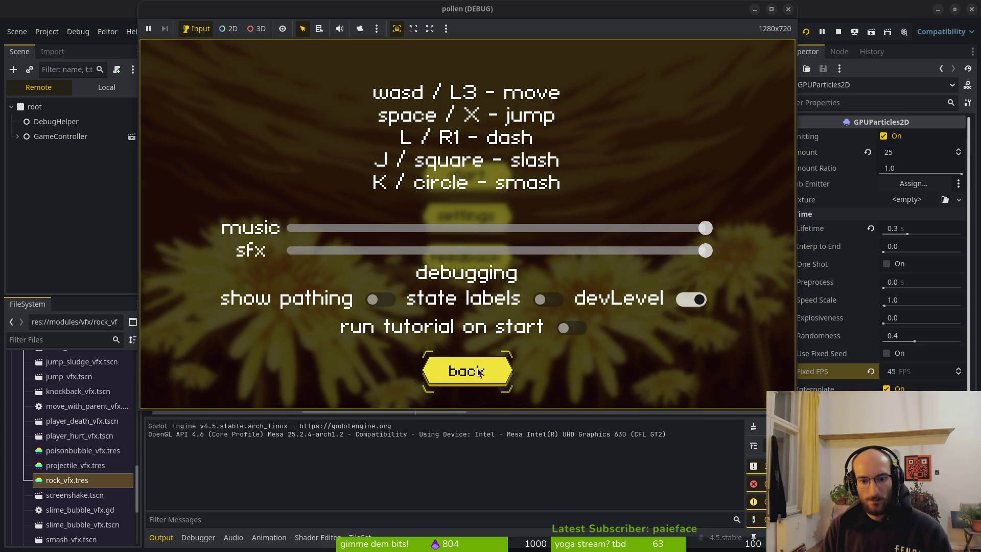
{"action": "left_click", "coordinate": [479, 372]}
{"action": "left_click", "coordinate": [788, 9]}
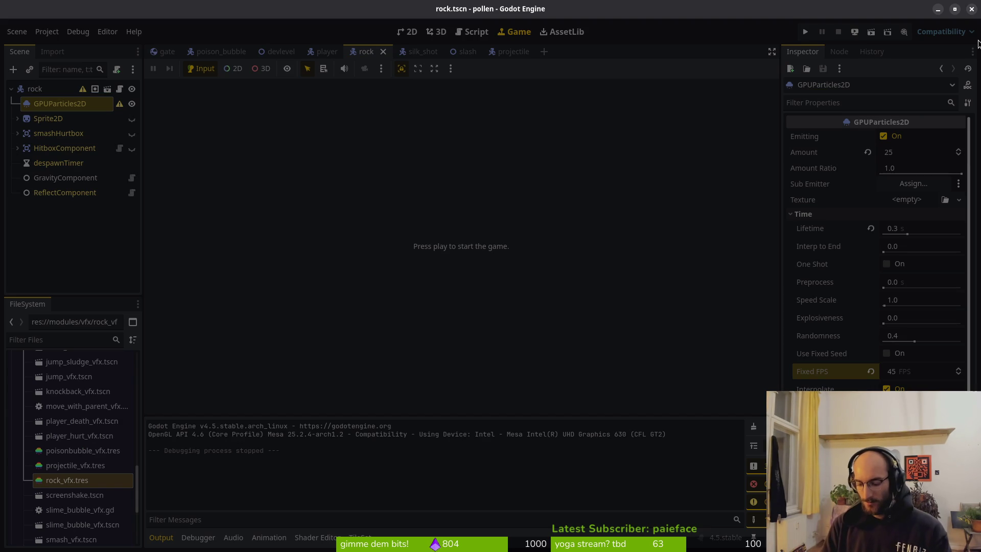
Step: Quit Godot and reopen the pollen project from the Project Manager
{"action": "key", "text": "alt+Tab"}
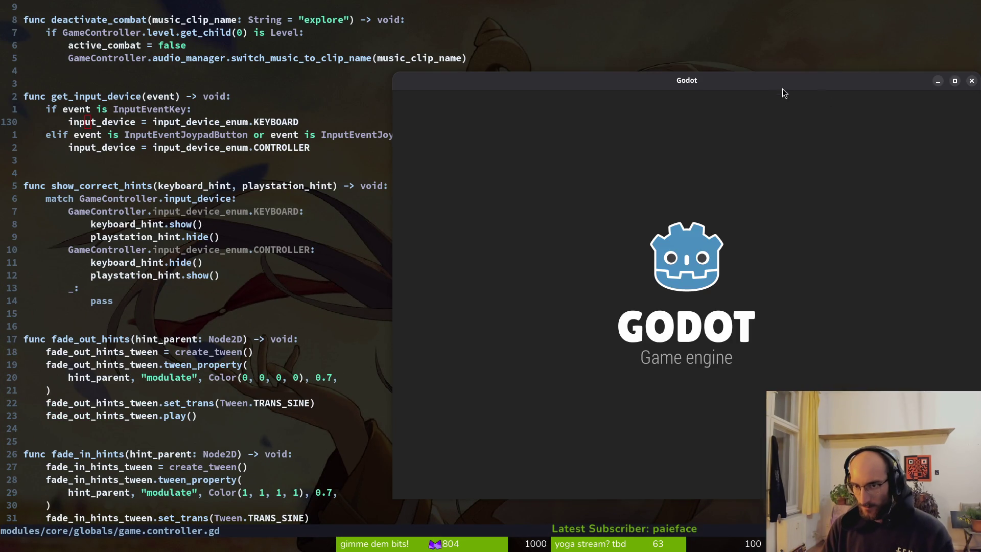
{"action": "double_click", "coordinate": [402, 148]}
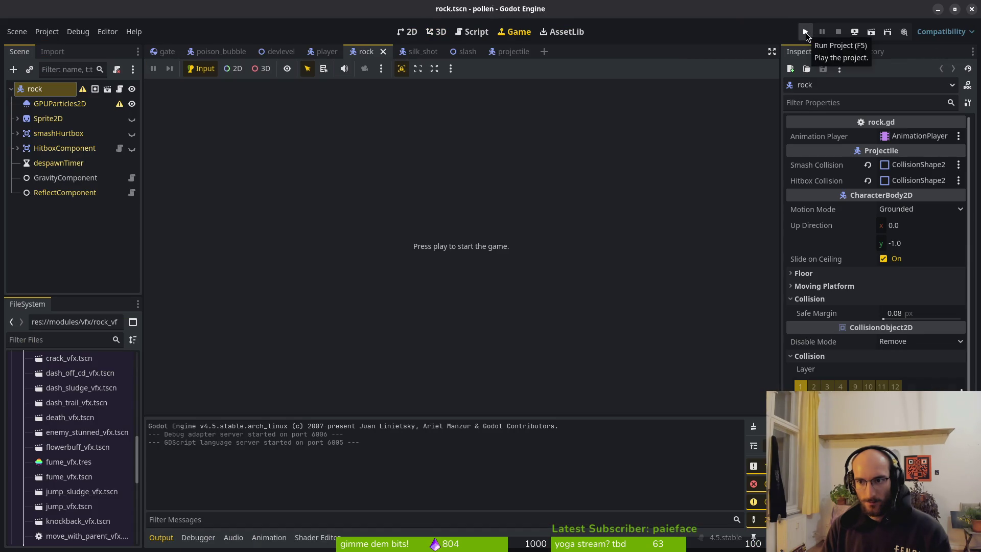
Step: Run pollen twice, each time starting a new game into the tutorial and then stopping it
{"action": "left_click", "coordinate": [807, 32]}
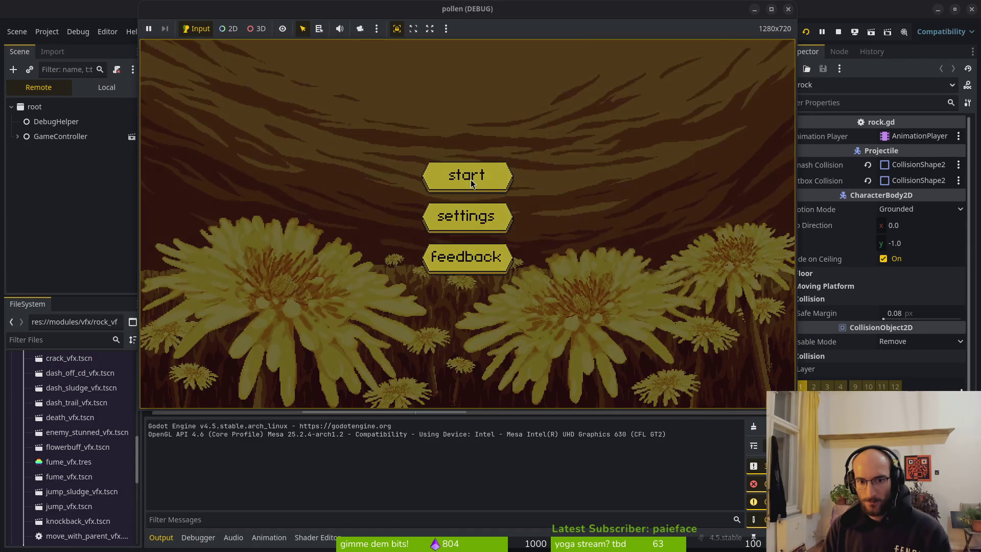
{"action": "left_click", "coordinate": [470, 179]}
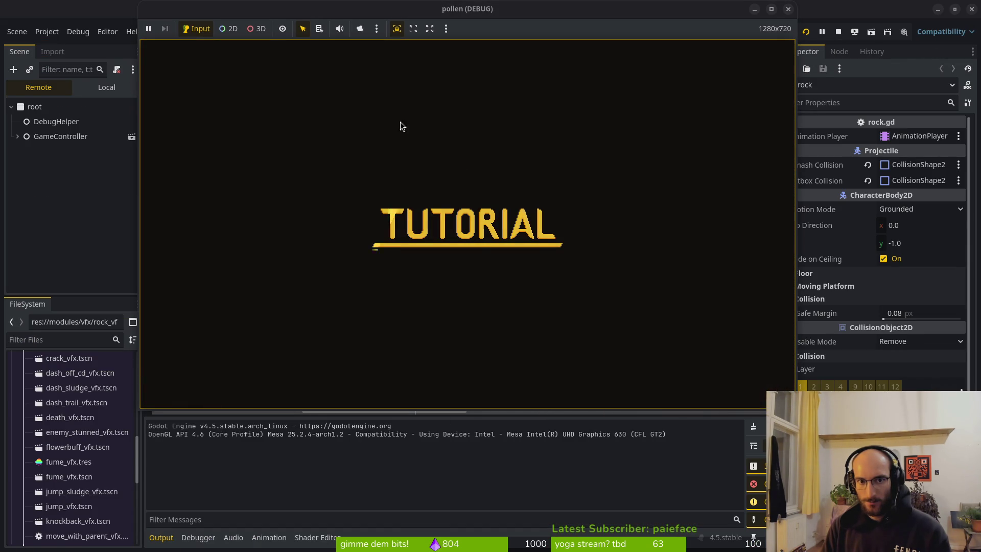
{"action": "left_click", "coordinate": [788, 9]}
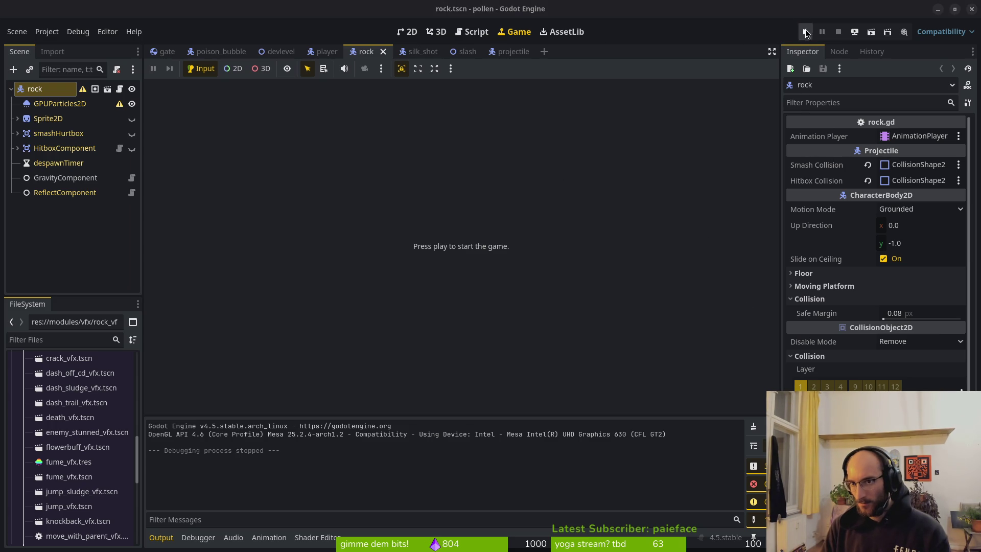
{"action": "left_click", "coordinate": [804, 32]}
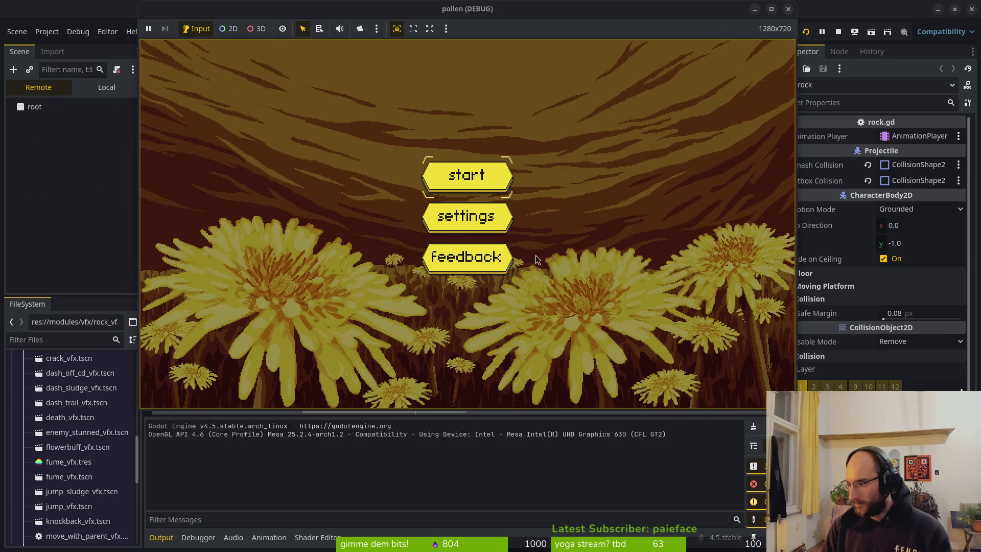
{"action": "left_click", "coordinate": [458, 181]}
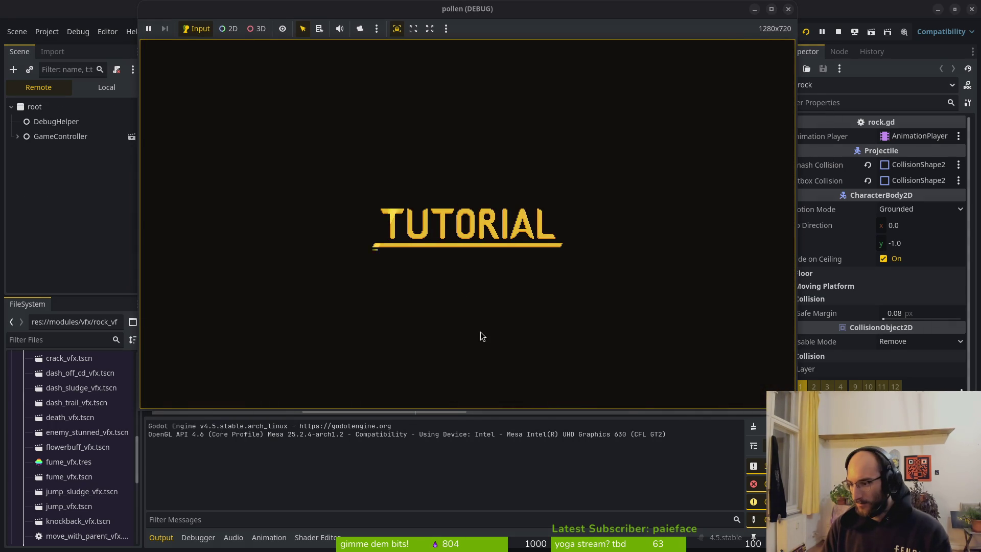
{"action": "left_click", "coordinate": [789, 10]}
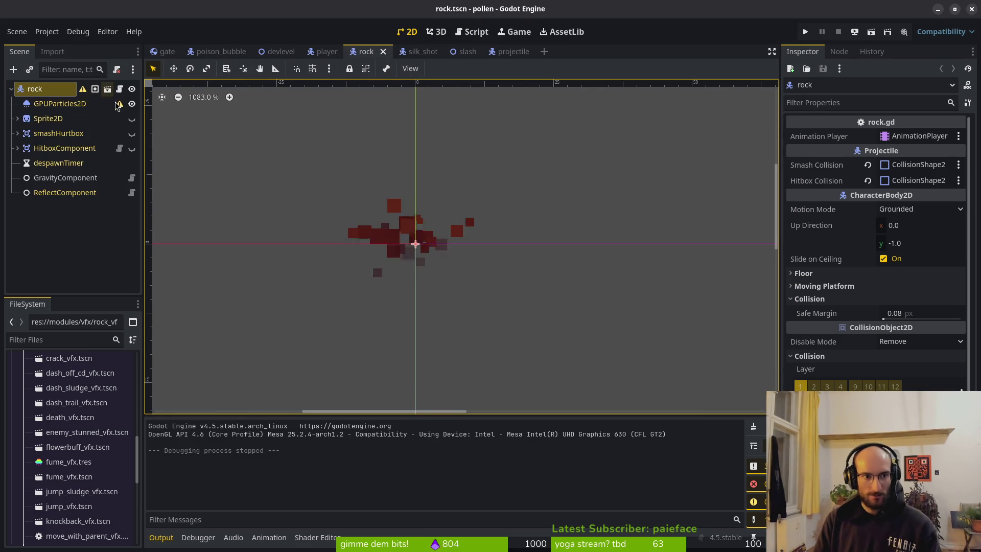
Step: Unhide the Sprite2D, smashHurtbox and HitboxComponent nodes and save rock.tscn
{"action": "left_click", "coordinate": [132, 118]}
{"action": "left_click", "coordinate": [132, 134]}
{"action": "left_click", "coordinate": [132, 148]}
{"action": "key", "text": "ctrl+s"}
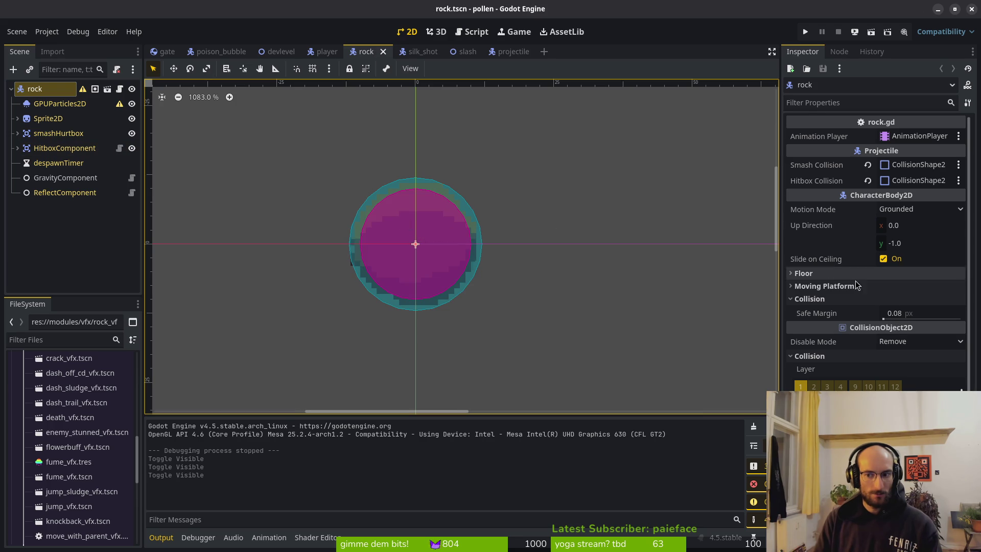
{"action": "left_click", "coordinate": [834, 356]}
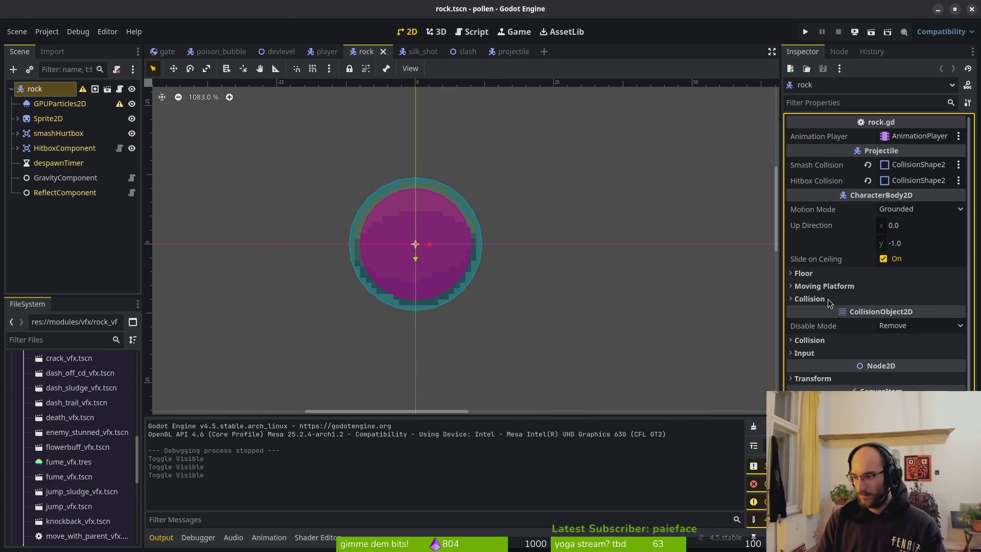
Step: In the terminal, enter 'w' to begin saving the script
{"action": "key", "text": "alt+Tab"}
{"action": "type", "text": "w"}
{"action": "key", "text": "Return"}
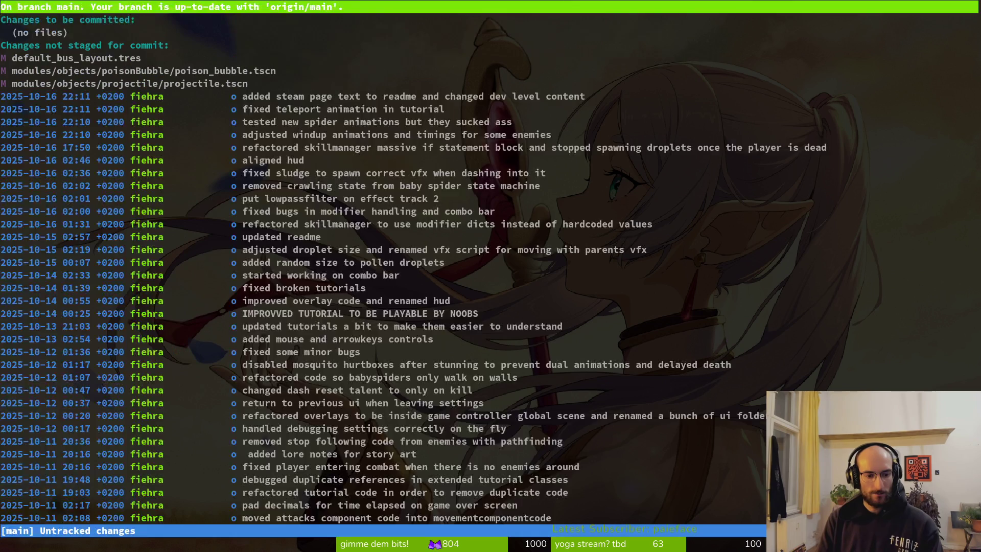
Step: Confirm the save and inspect the default_bus_layout.tres diff in tig's status view
{"action": "key", "text": "s"}
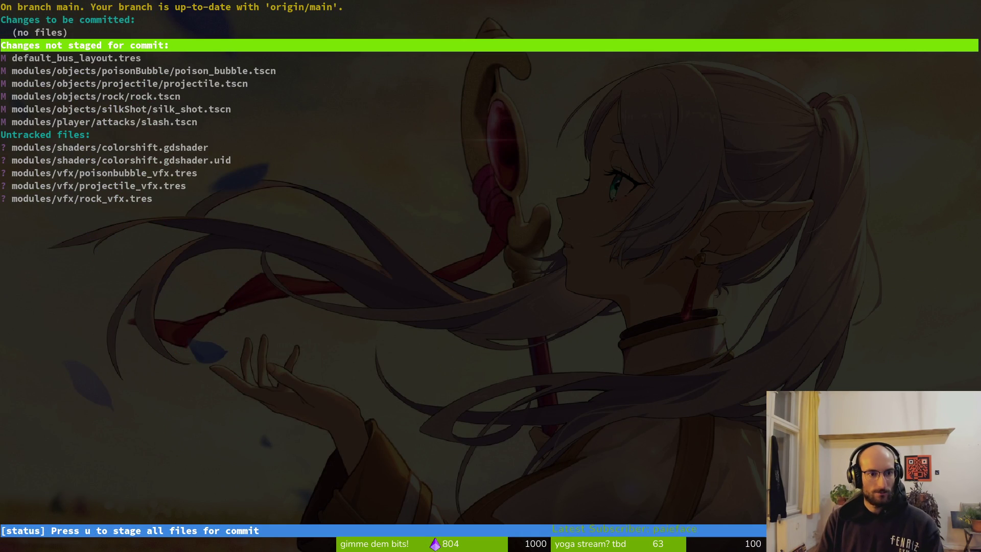
{"action": "key", "text": "Down"}
{"action": "key", "text": "Return"}
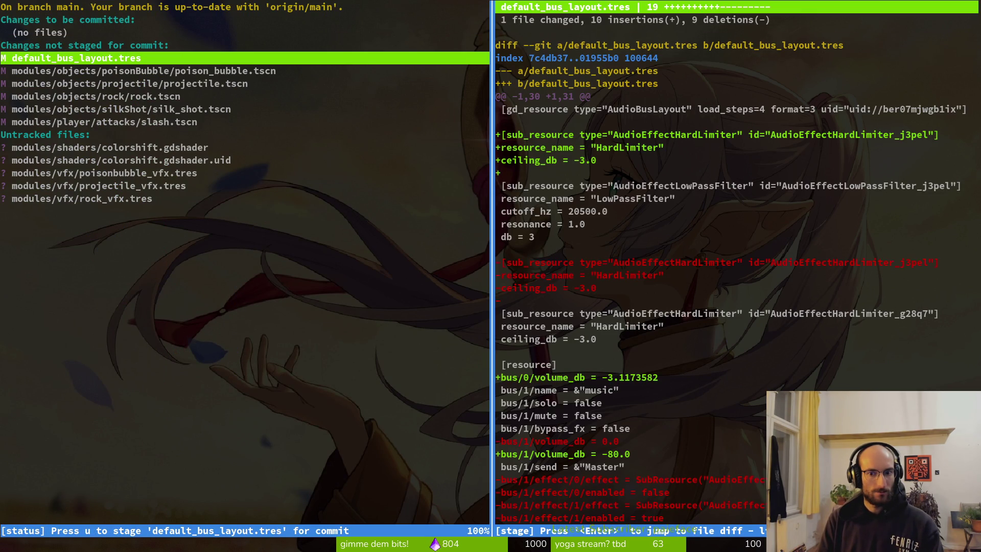
{"action": "key", "text": "q"}
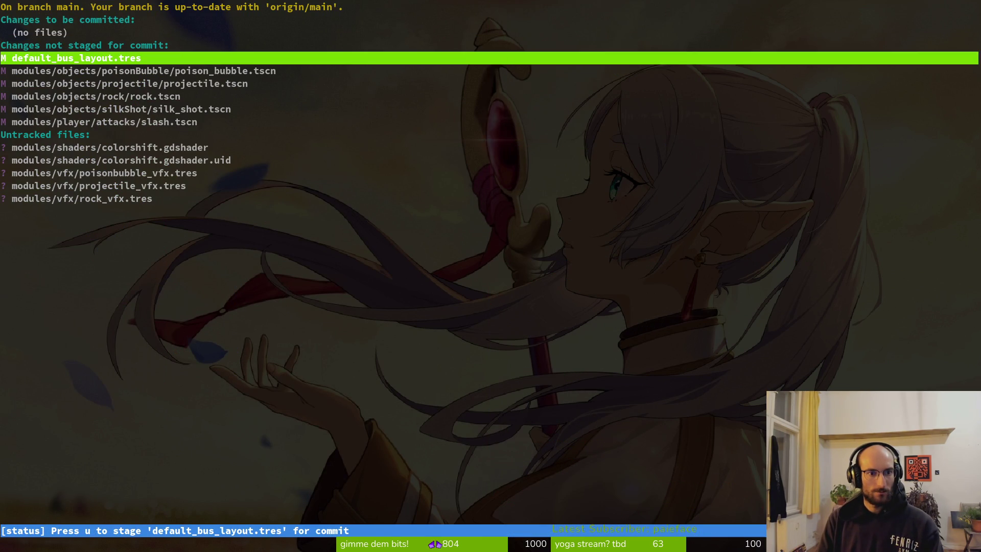
Step: Step through the remaining changed files, quit tig and return to Godot
{"action": "key", "text": "Down"}
{"action": "key", "text": "Down"}
{"action": "key", "text": "Down"}
{"action": "key", "text": "q"}
{"action": "key", "text": "q"}
{"action": "key", "text": "alt+Tab"}
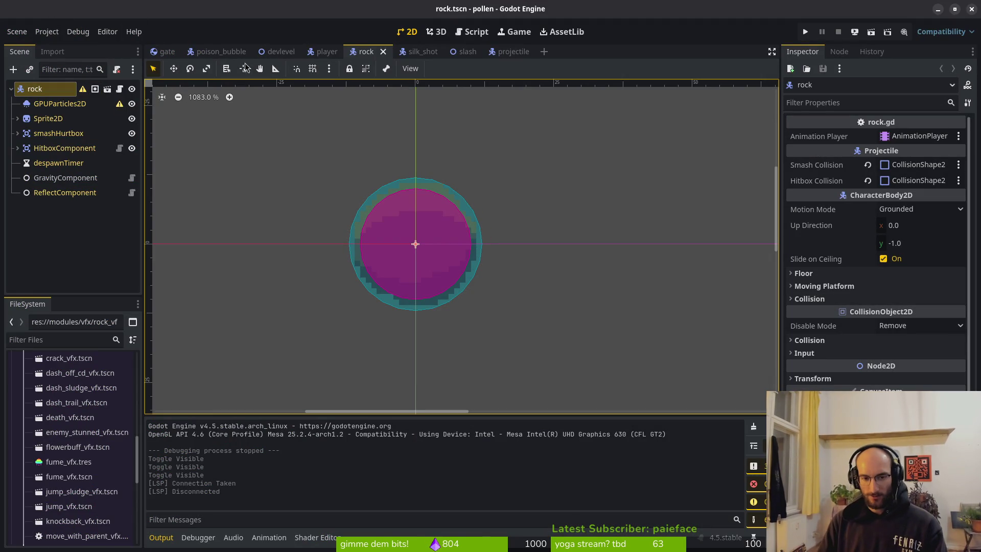
{"action": "left_click", "coordinate": [804, 30]}
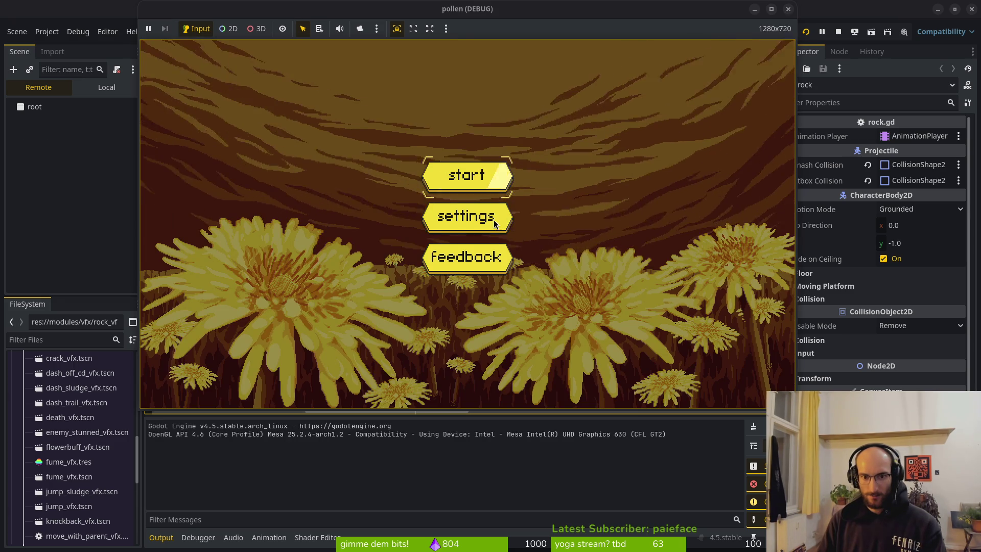
{"action": "left_click", "coordinate": [490, 222]}
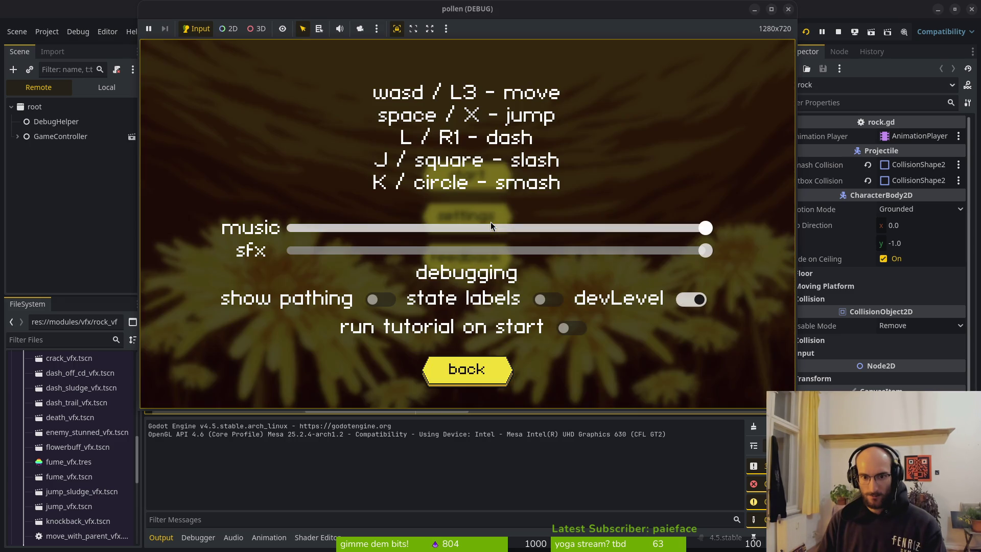
{"action": "left_click", "coordinate": [467, 368]}
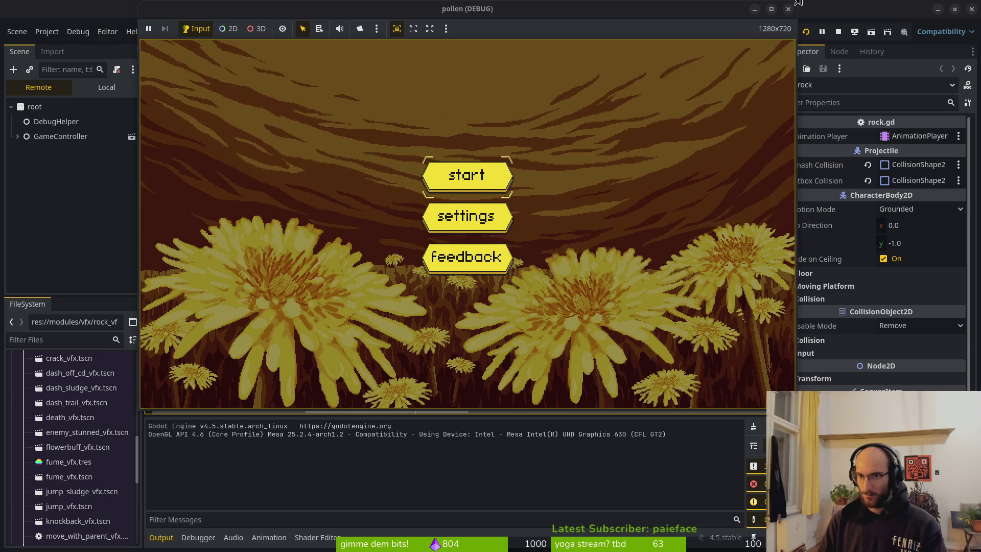
{"action": "left_click", "coordinate": [790, 7]}
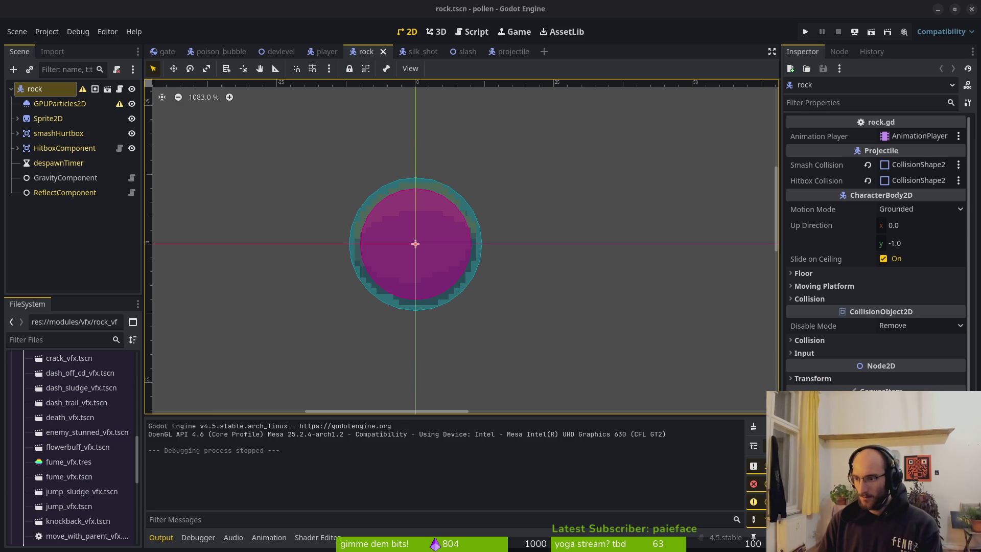
{"action": "left_click", "coordinate": [72, 228]}
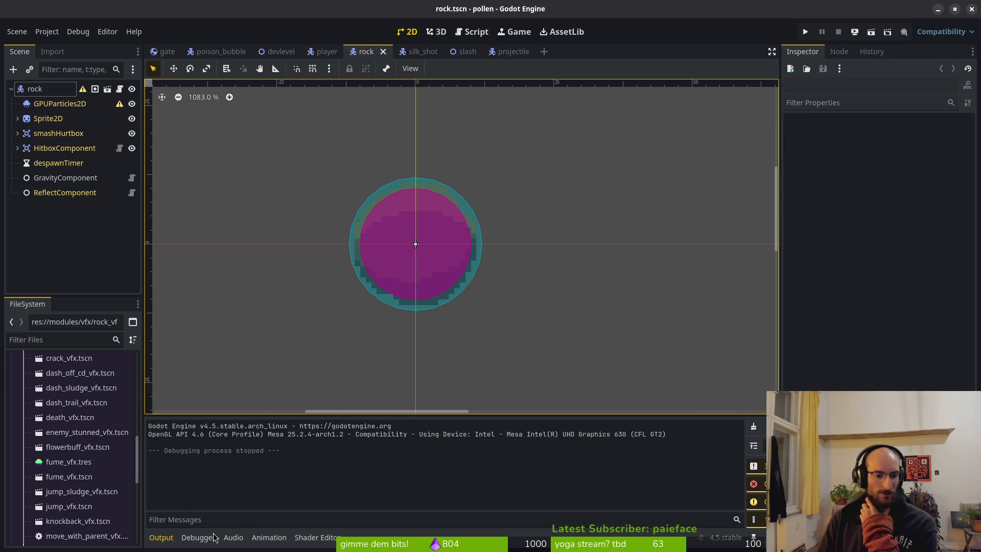
{"action": "left_click", "coordinate": [234, 538]}
Step: Raise the music bus to about -12.5 dB and play-test the game from the title menu
{"action": "left_click_drag", "start_coordinate": [229, 455], "coordinate": [227, 430]}
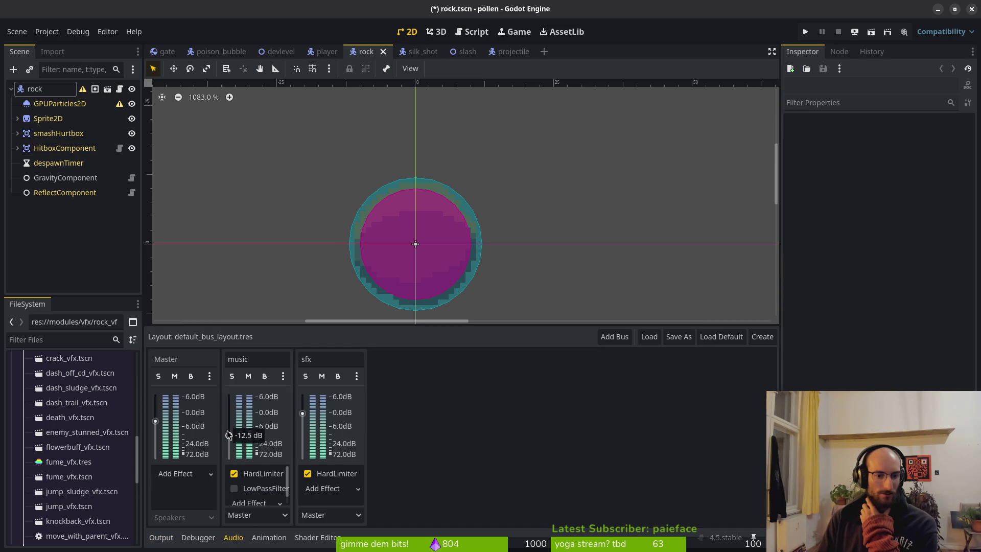
{"action": "left_click", "coordinate": [805, 33]}
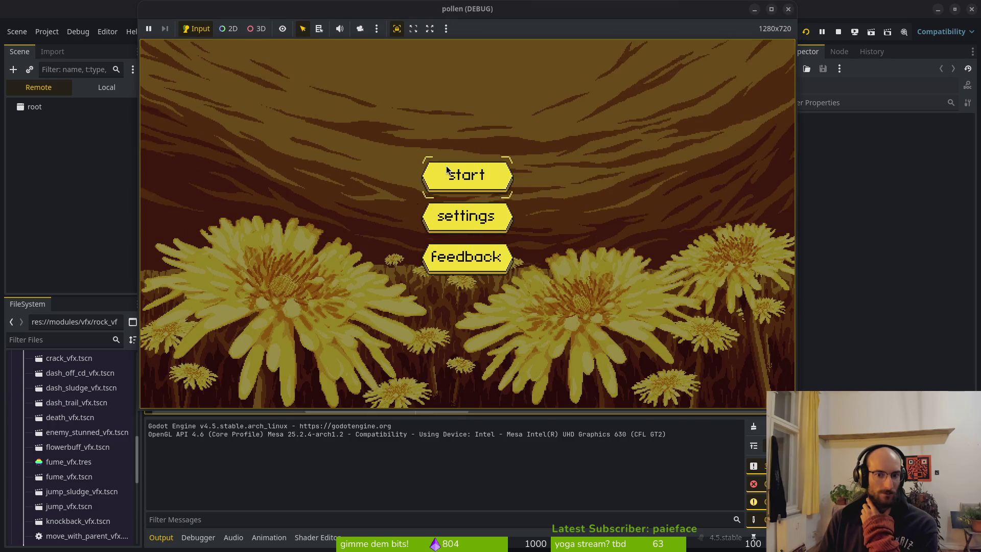
{"action": "left_click", "coordinate": [462, 178]}
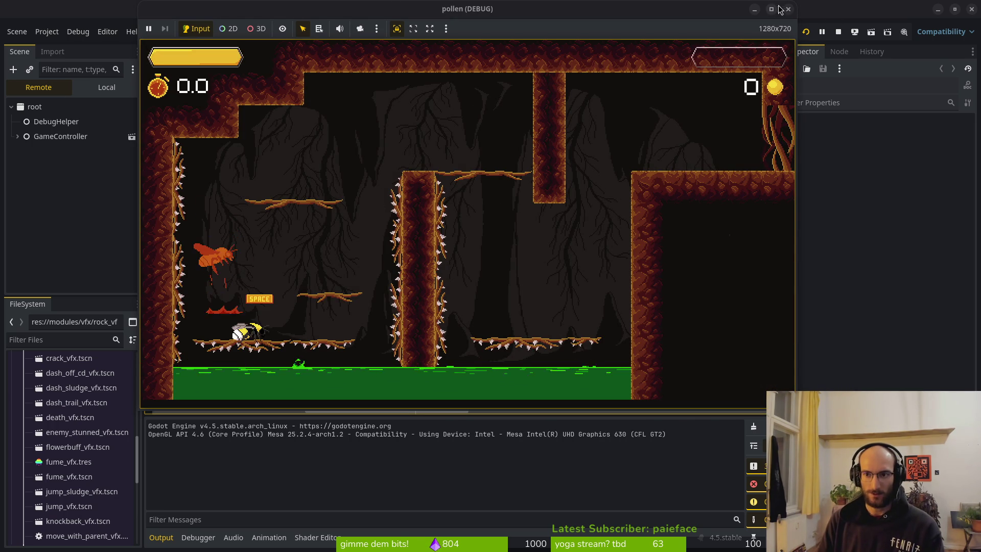
{"action": "left_click", "coordinate": [838, 32]}
Step: Turn the music bus down to -80 dB, save, and move to the gate scene
{"action": "left_click", "coordinate": [233, 536]}
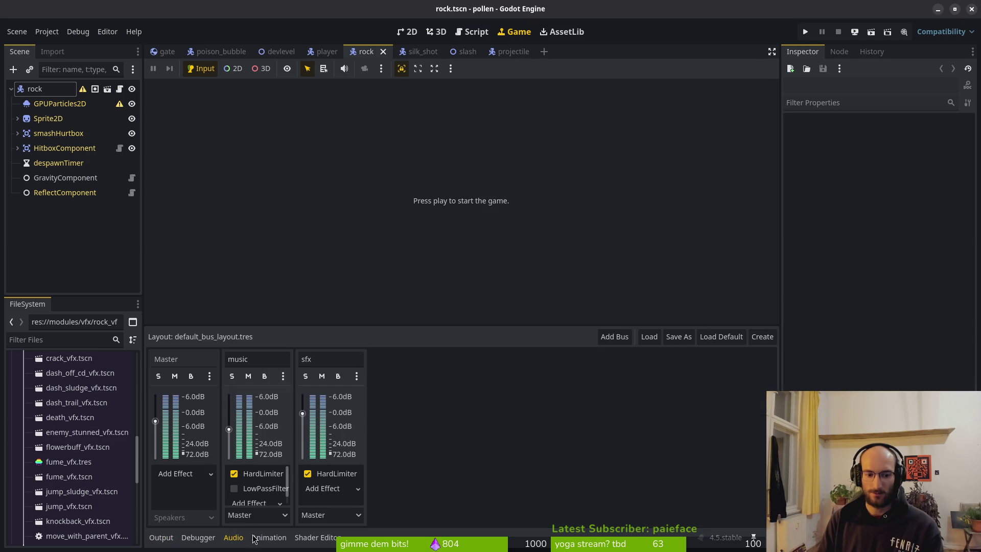
{"action": "left_click_drag", "start_coordinate": [234, 433], "coordinate": [228, 456]}
{"action": "key", "text": "ctrl+s"}
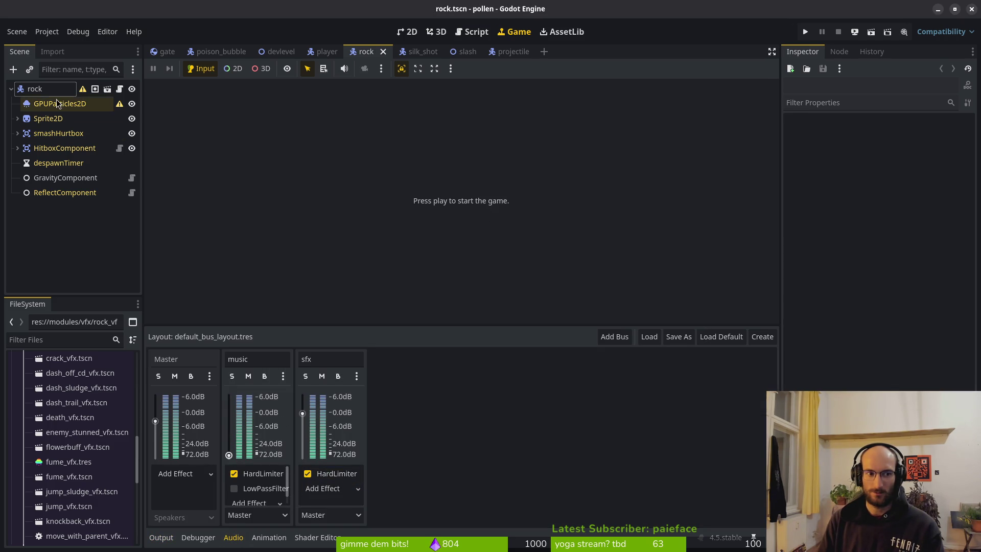
{"action": "left_click", "coordinate": [35, 89]}
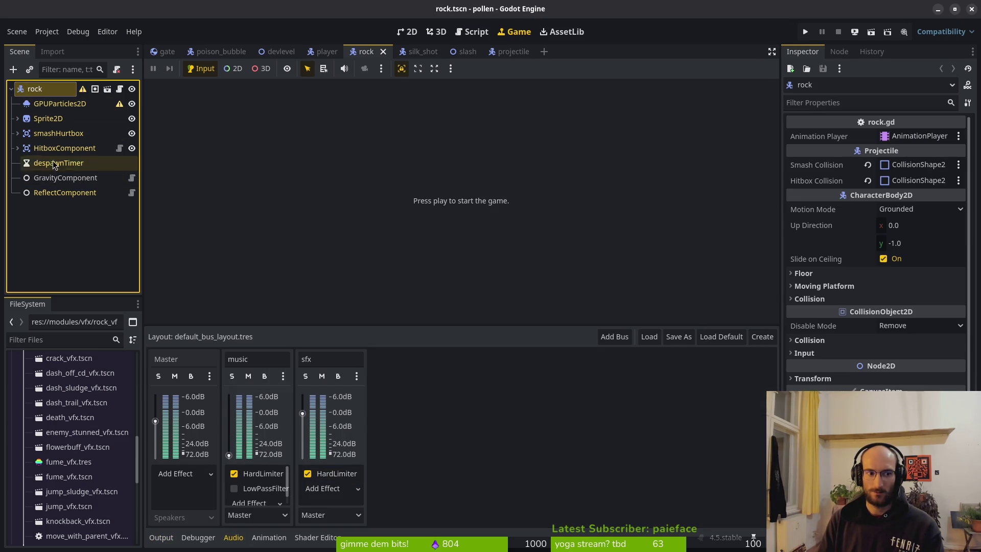
{"action": "left_click", "coordinate": [160, 53]}
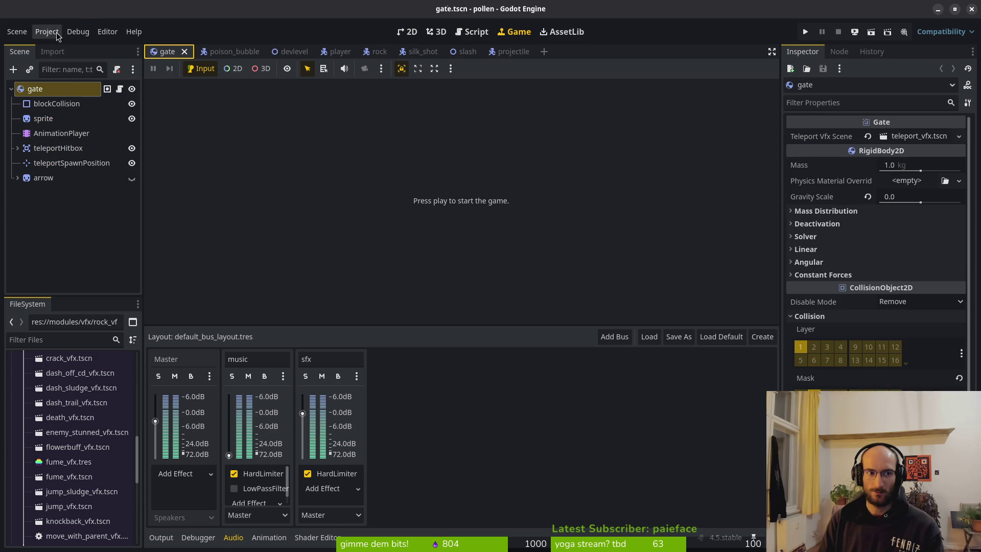
Step: Play-test pollen with its audio muted, starting a game from the title screen
{"action": "left_click", "coordinate": [806, 33]}
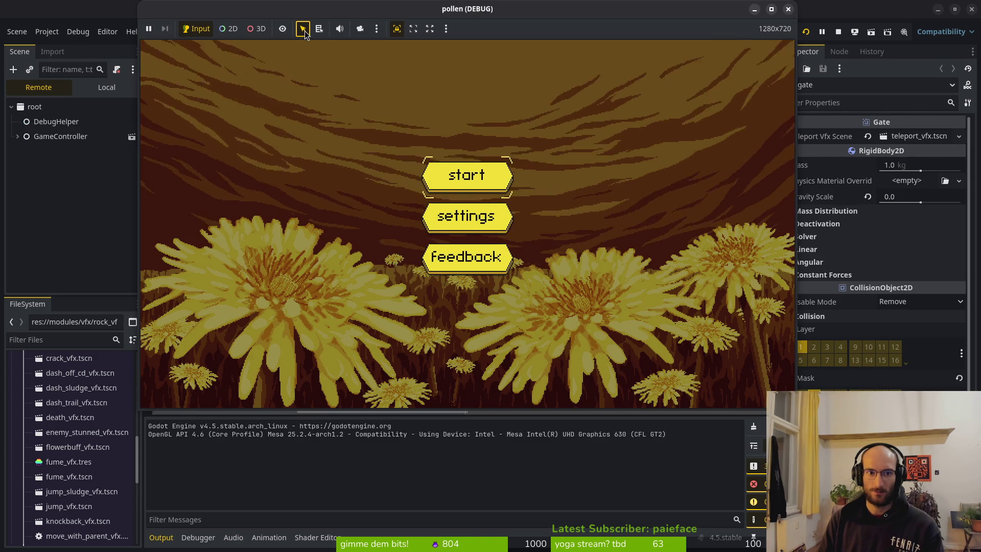
{"action": "left_click", "coordinate": [339, 28]}
{"action": "left_click", "coordinate": [467, 182]}
{"action": "left_click", "coordinate": [788, 9]}
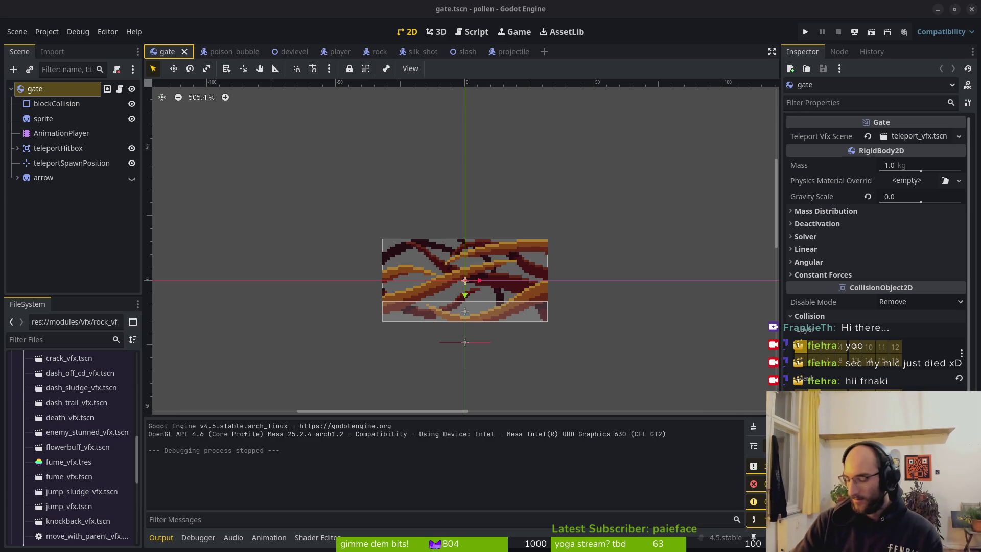
{"action": "key", "text": "super"}
{"action": "key", "text": "super"}
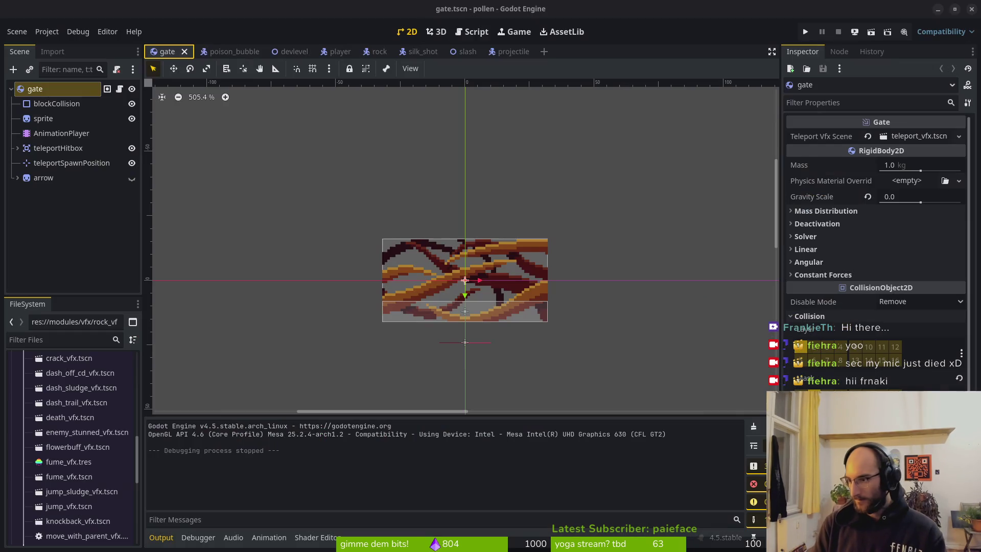
Step: Open the Sound page in Settings and confirm Speakers - Built-in Audio as output
{"action": "key", "text": "super+2"}
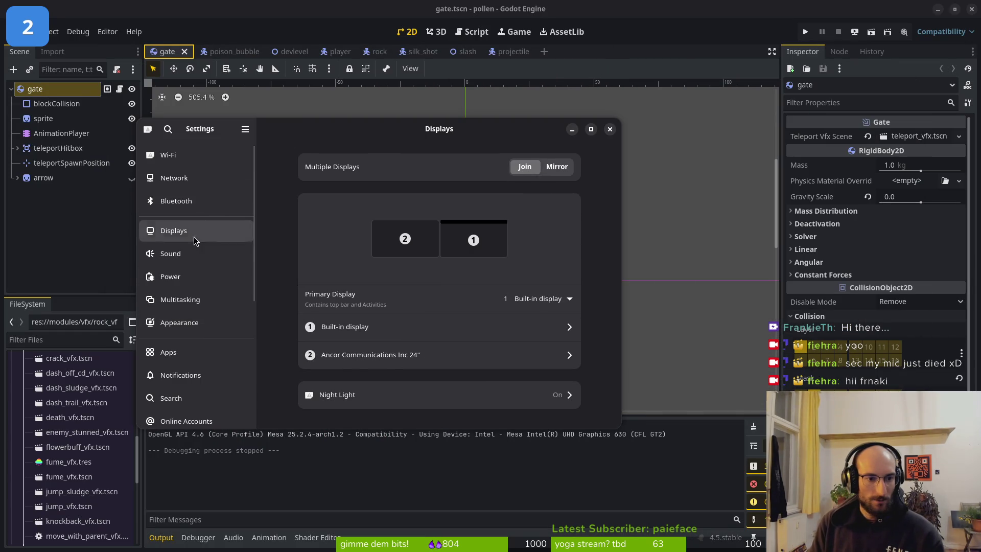
{"action": "left_click", "coordinate": [255, 254]}
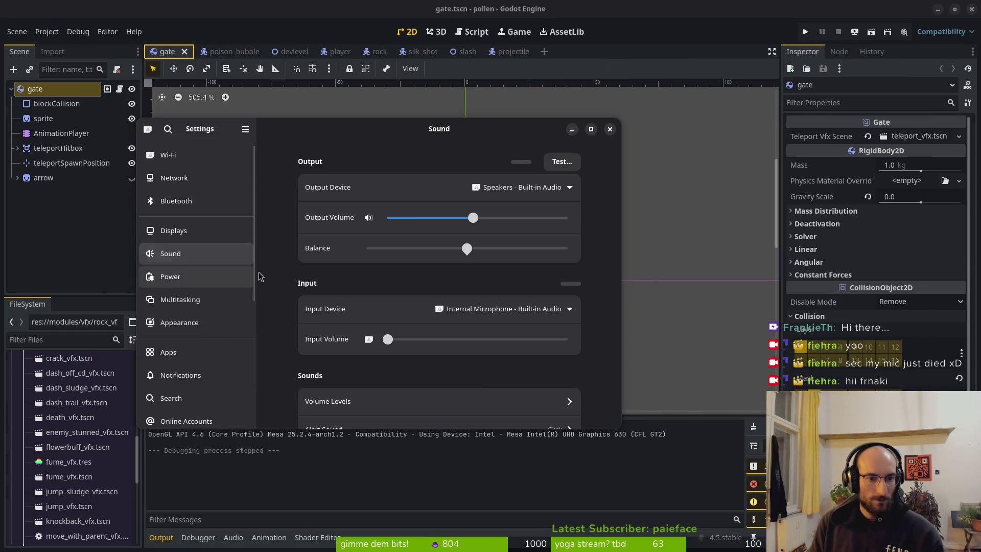
{"action": "left_click", "coordinate": [567, 189]}
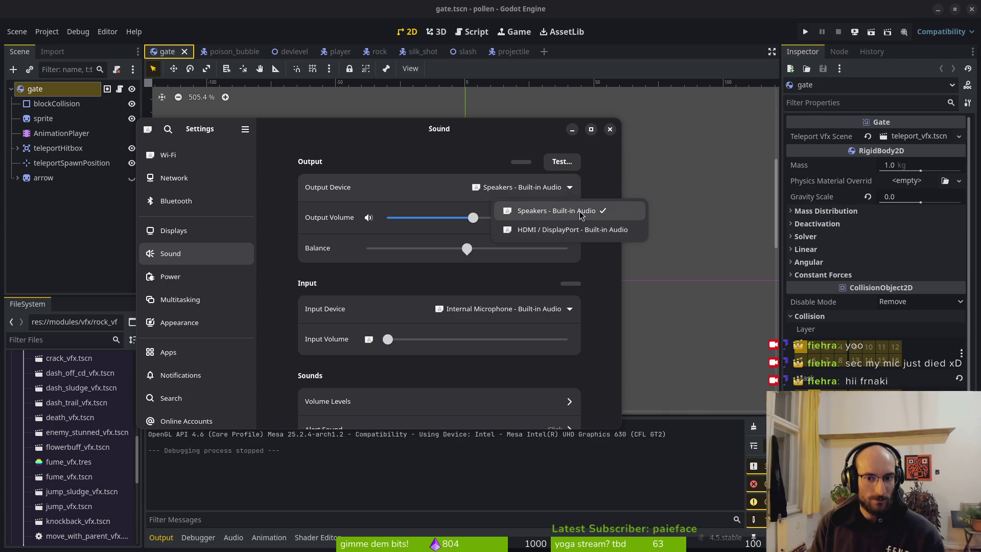
{"action": "left_click", "coordinate": [603, 254]}
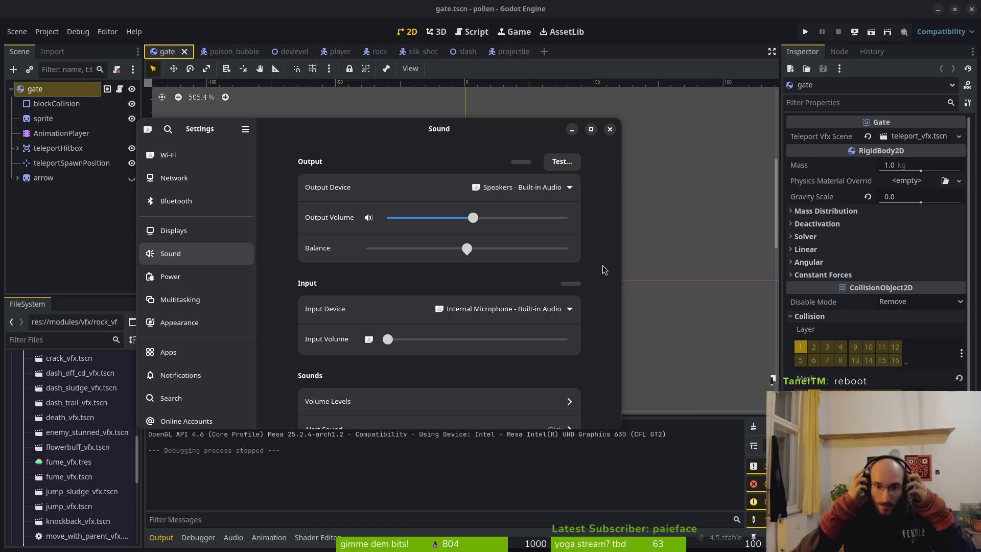
Step: Recheck the output device list without changes, then open the input device list
{"action": "left_click", "coordinate": [676, 206]}
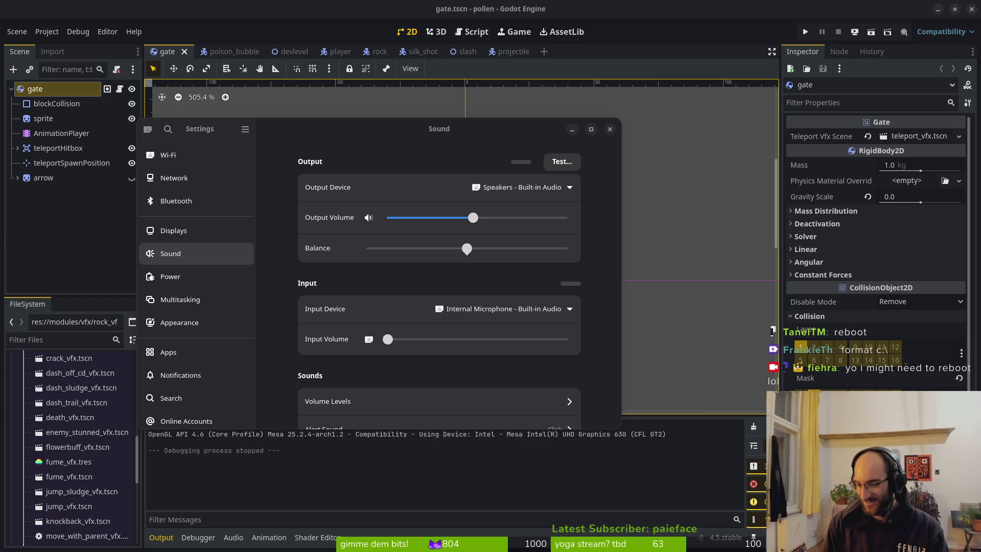
{"action": "left_click", "coordinate": [556, 194]}
{"action": "left_click", "coordinate": [597, 269]}
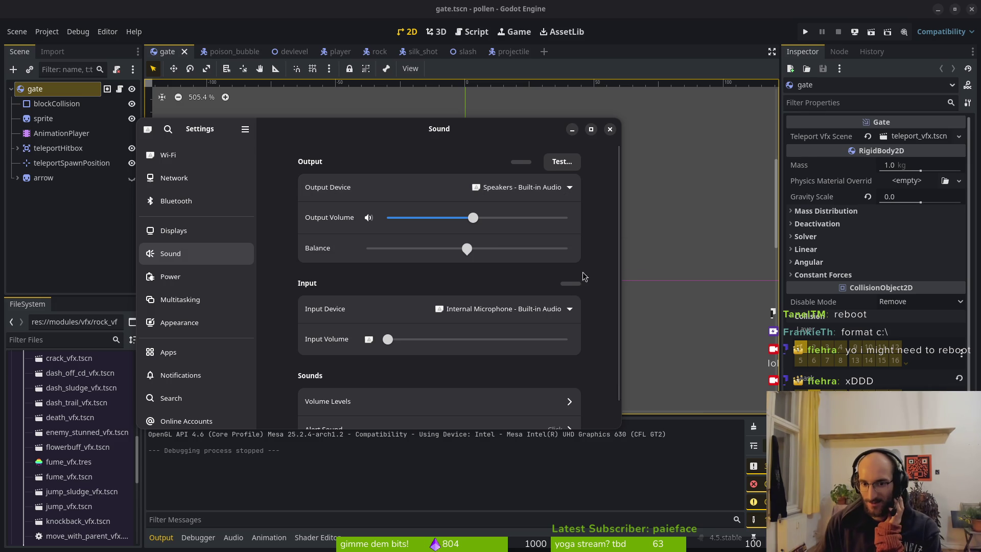
{"action": "left_click", "coordinate": [568, 310]}
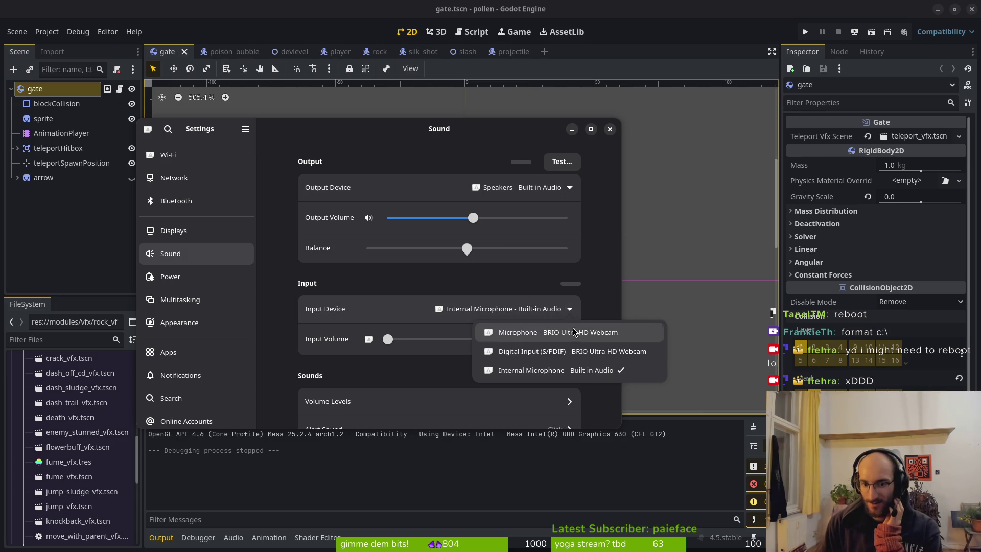
Step: Keep Internal Microphone as the input and switch to the browser's Twitch dashboard tab
{"action": "left_click", "coordinate": [602, 274]}
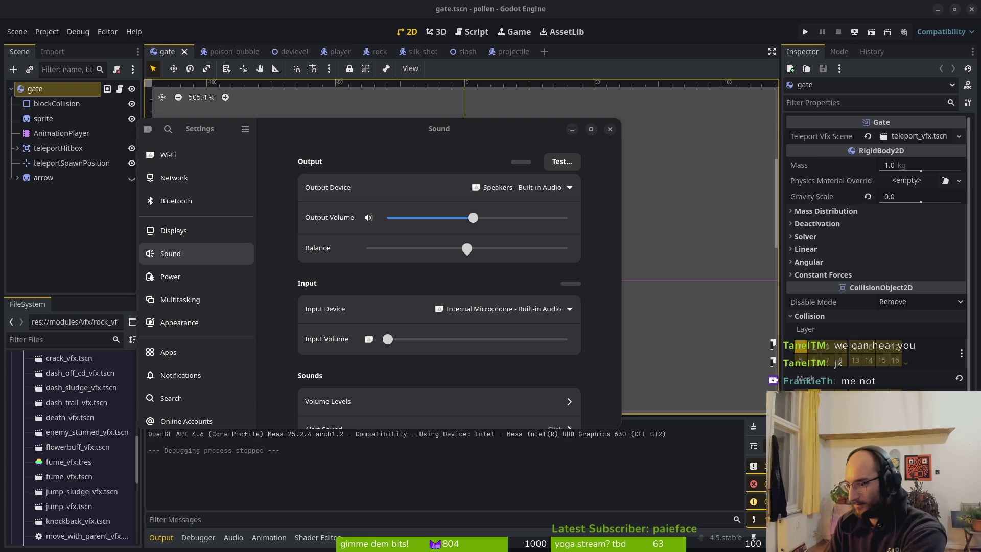
{"action": "key", "text": "alt+Tab"}
{"action": "key", "text": "alt+Tab"}
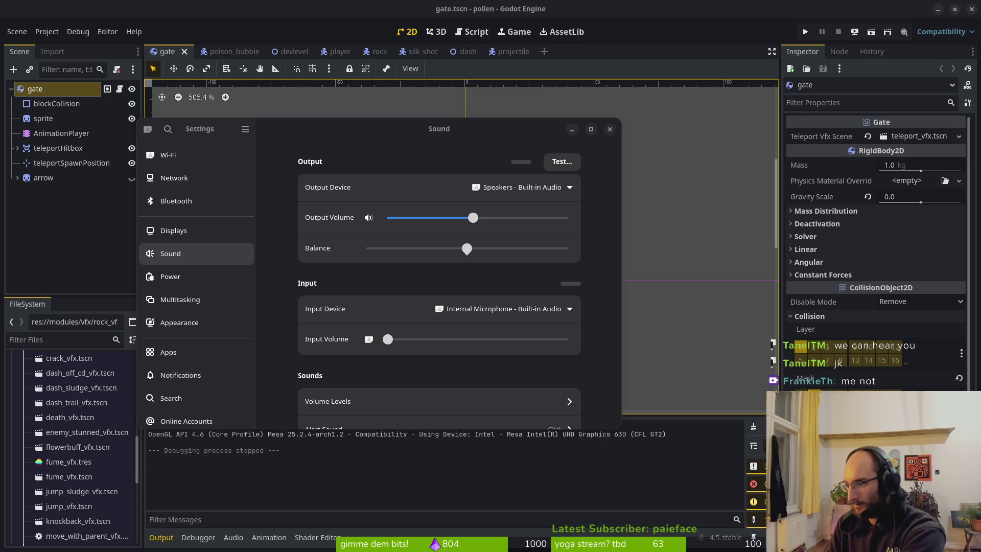
{"action": "key", "text": "alt+Tab"}
{"action": "key", "text": "alt+Tab"}
{"action": "key", "text": "alt+Tab"}
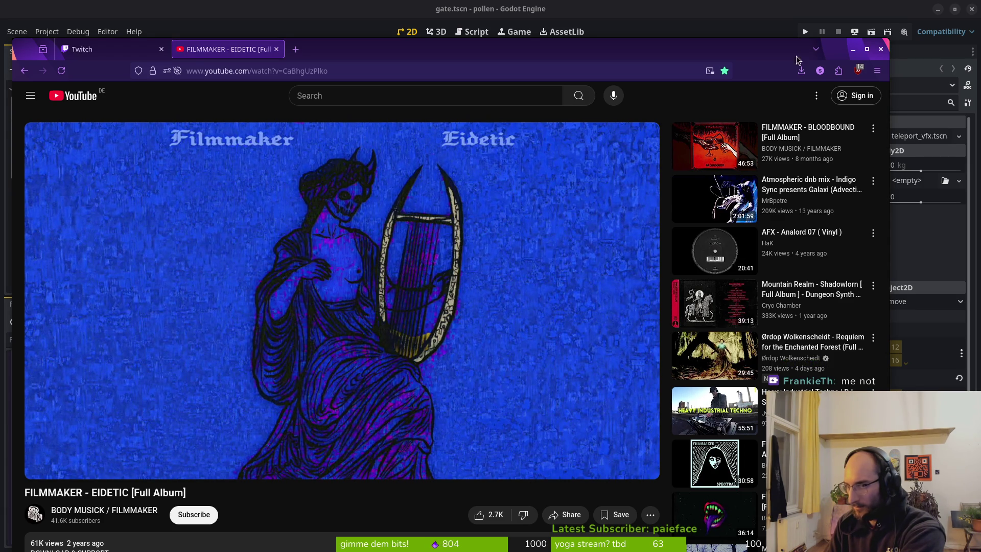
{"action": "left_click", "coordinate": [102, 49]}
Step: Post Twitch chat messages asking whether the audio card just died
{"action": "mouse_move", "coordinate": [380, 61]}
{"action": "left_mouse_down"}
{"action": "mouse_move", "coordinate": [427, 39]}
{"action": "mouse_move", "coordinate": [411, 39]}
{"action": "left_mouse_up"}
{"action": "left_click", "coordinate": [236, 494]}
{"action": "type", "text": "d"}
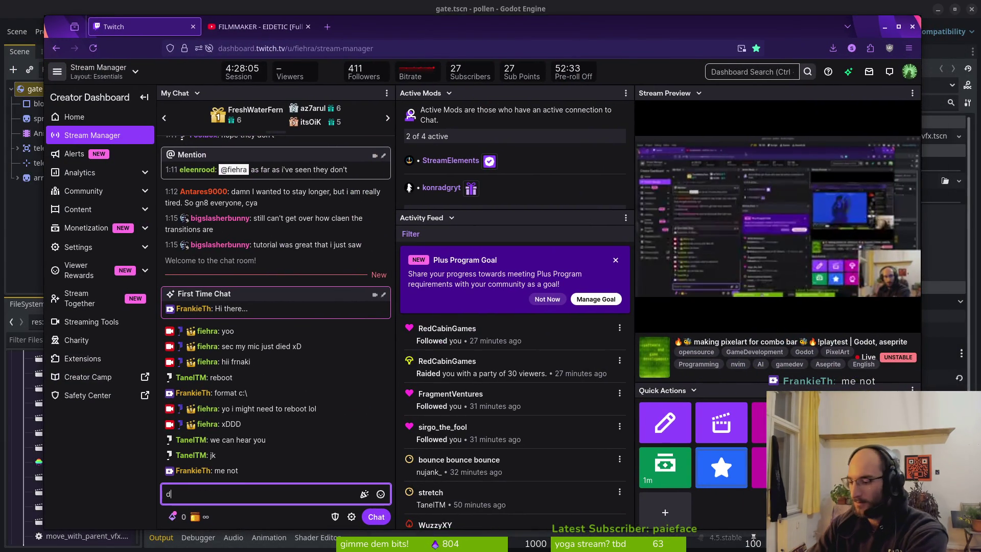
{"action": "type", "text": "id my aido"}
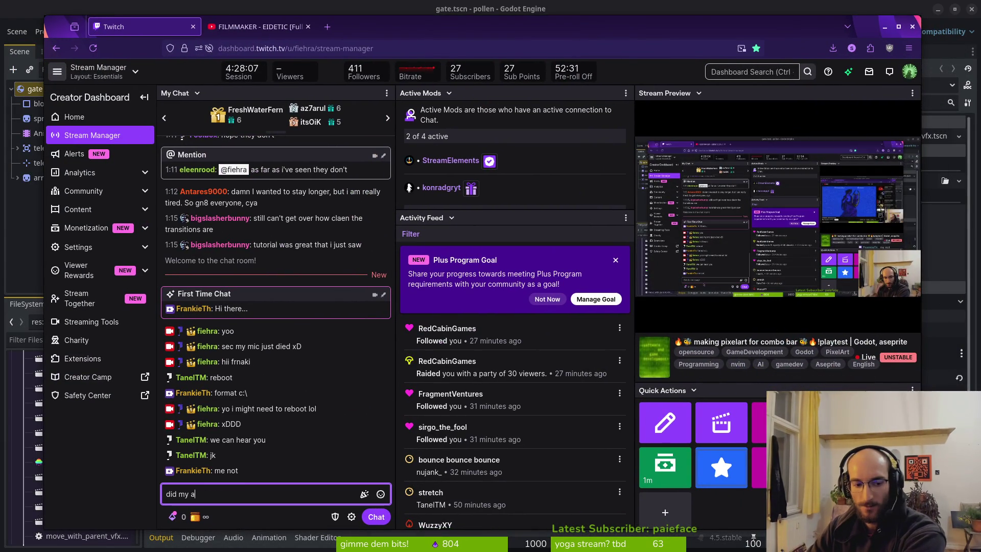
{"action": "key", "text": "Return"}
{"action": "type", "text": "did my audocard just iw"}
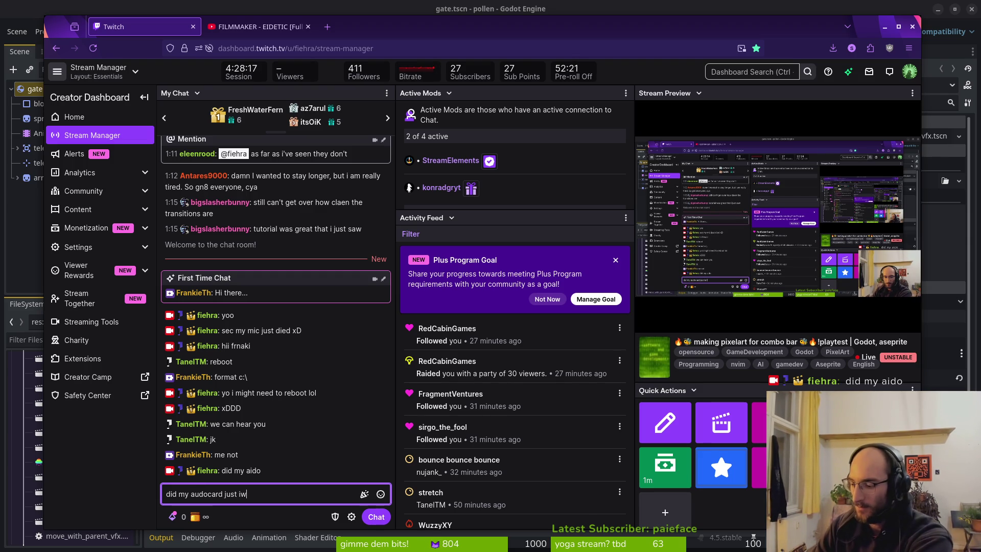
{"action": "key", "text": "BackSpace"}
{"action": "key", "text": "BackSpace"}
{"action": "type", "text": "die?"}
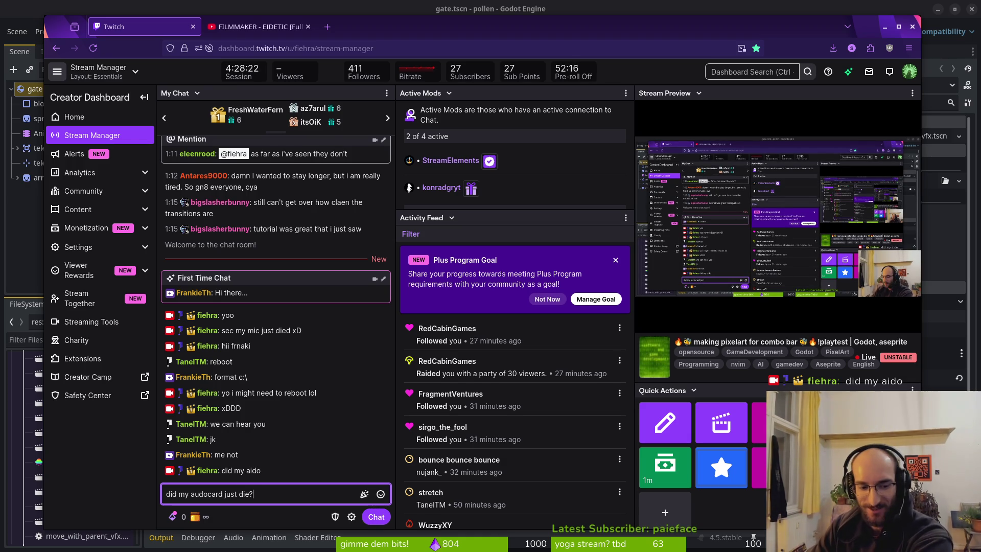
{"action": "key", "text": "Return"}
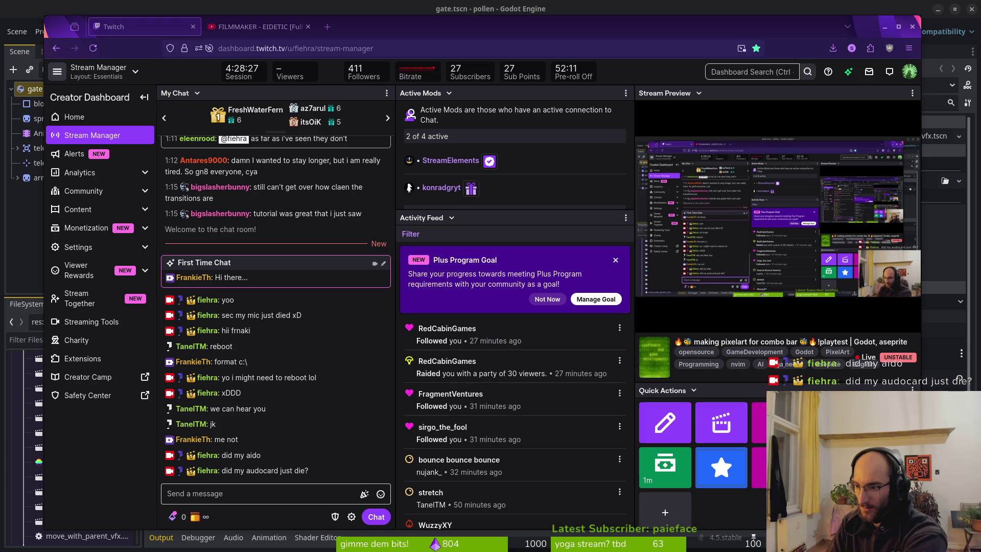
Step: Resume the FILMMAKER – EIDETIC album video on YouTube and adjust the volume
{"action": "left_click", "coordinate": [229, 492]}
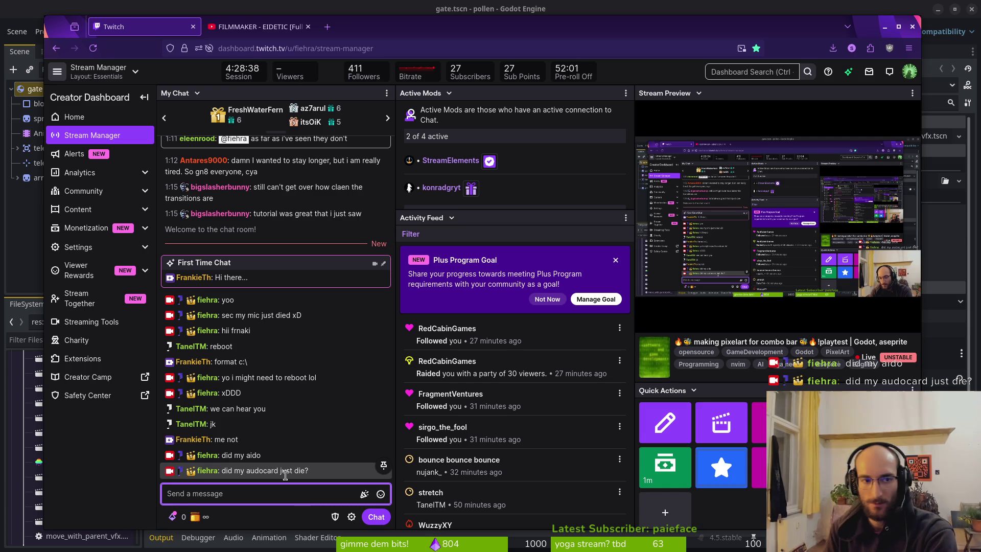
{"action": "left_click", "coordinate": [255, 27]}
{"action": "left_click", "coordinate": [308, 281]}
{"action": "left_click", "coordinate": [305, 299]}
{"action": "key", "text": "XF86AudioRaiseVolume"}
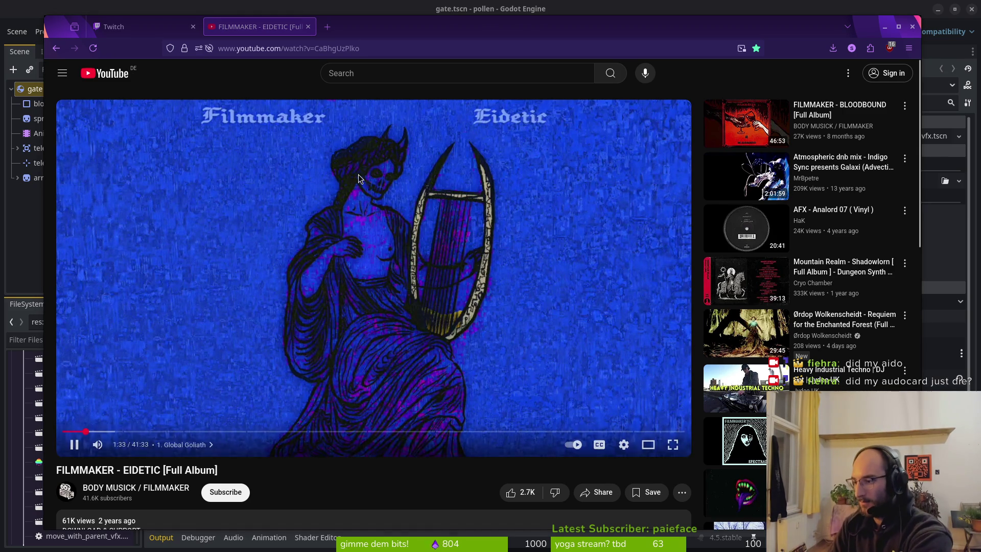
Step: Leave the output device unchanged and play the speaker test sound on the right channel
{"action": "key", "text": "XF86AudioMedia"}
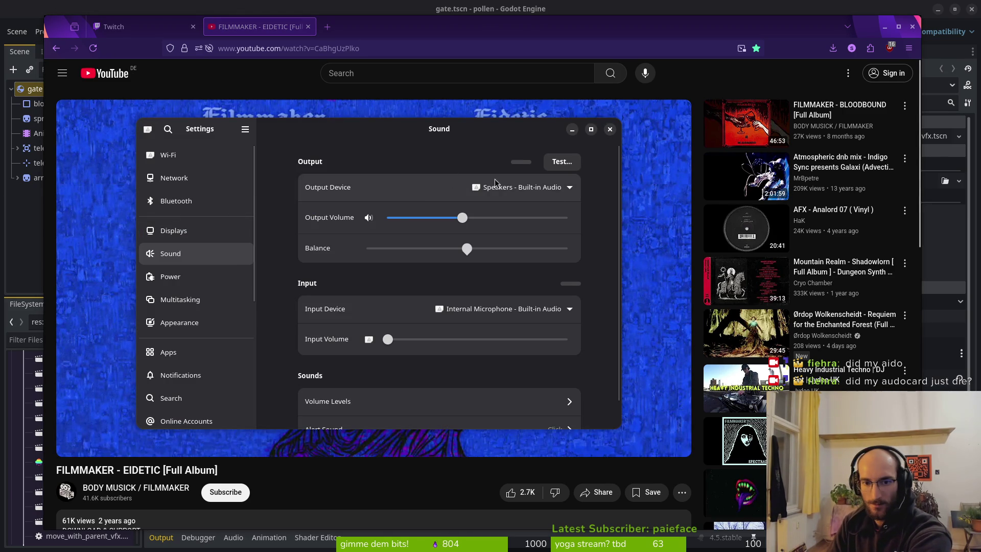
{"action": "left_click", "coordinate": [460, 187]}
{"action": "left_click", "coordinate": [592, 210]}
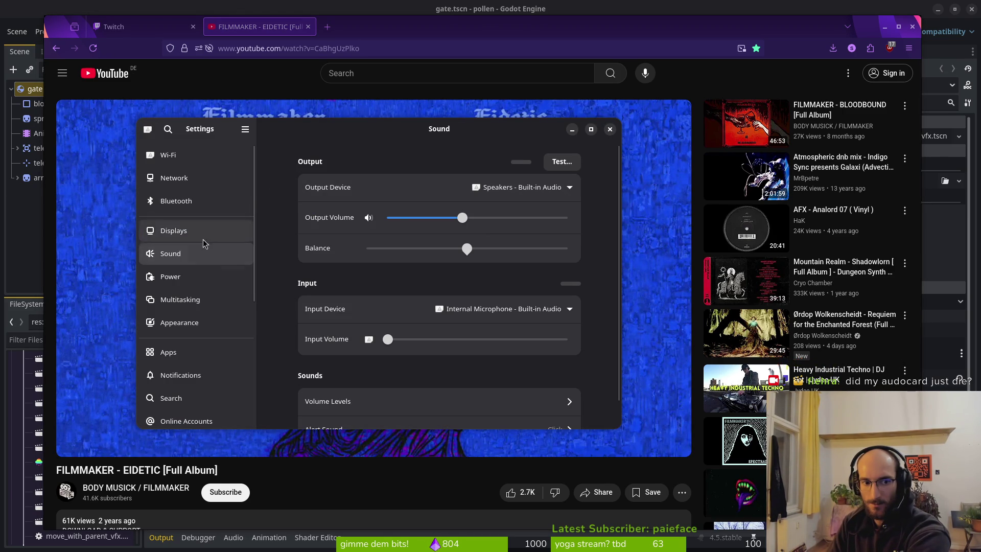
{"action": "left_click", "coordinate": [562, 162]}
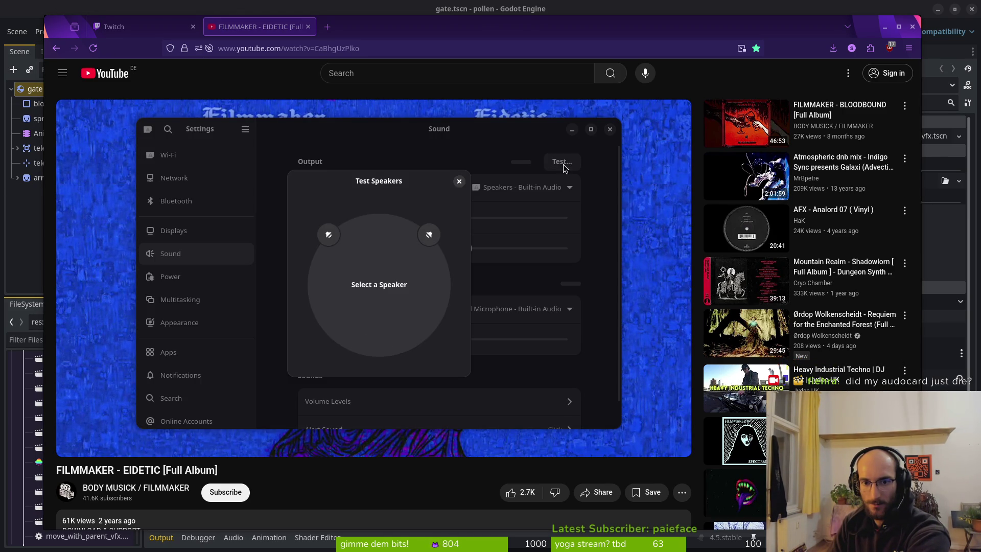
{"action": "left_click", "coordinate": [428, 236]}
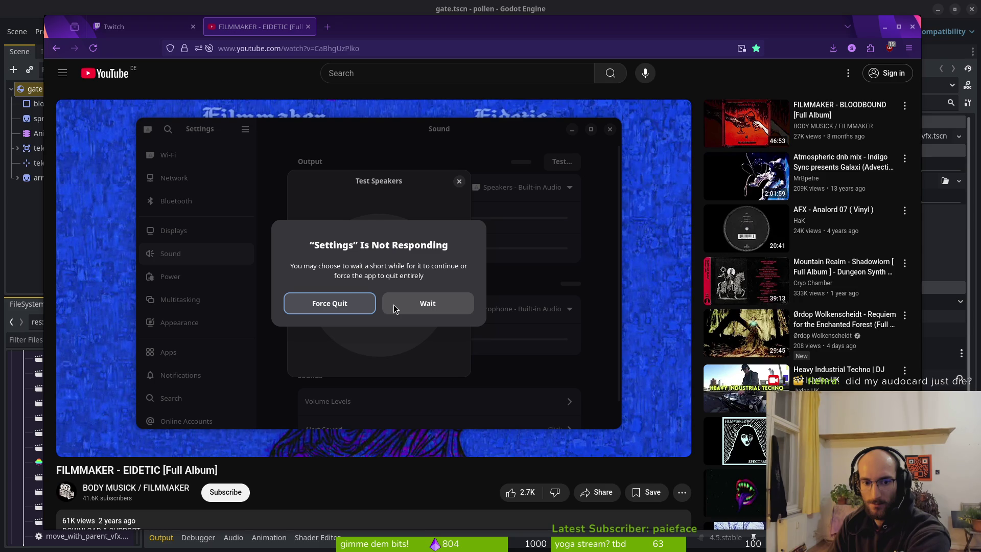
Step: Force-quit the frozen Settings app and show System Monitor's CPU, memory, network and disk graphs
{"action": "left_click", "coordinate": [373, 296]}
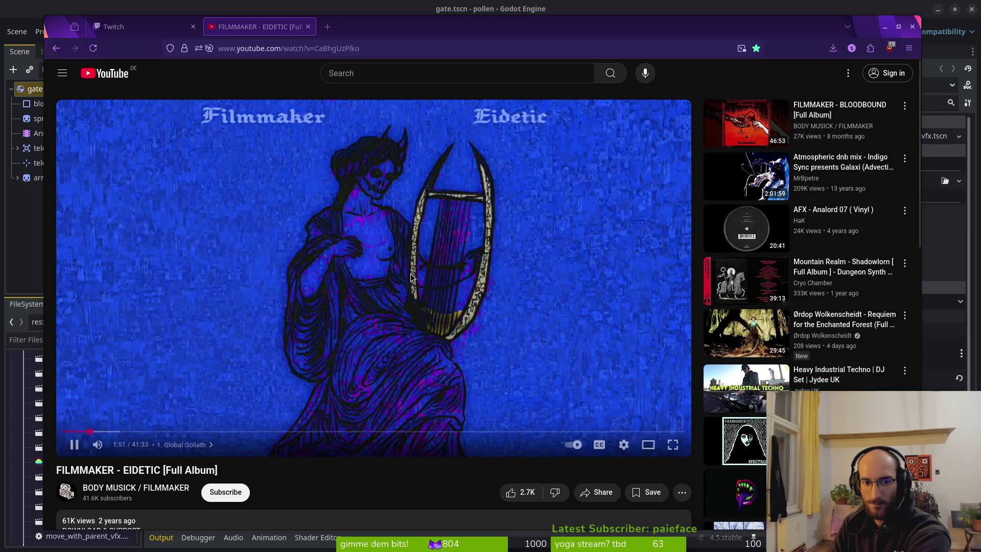
{"action": "key", "text": "super"}
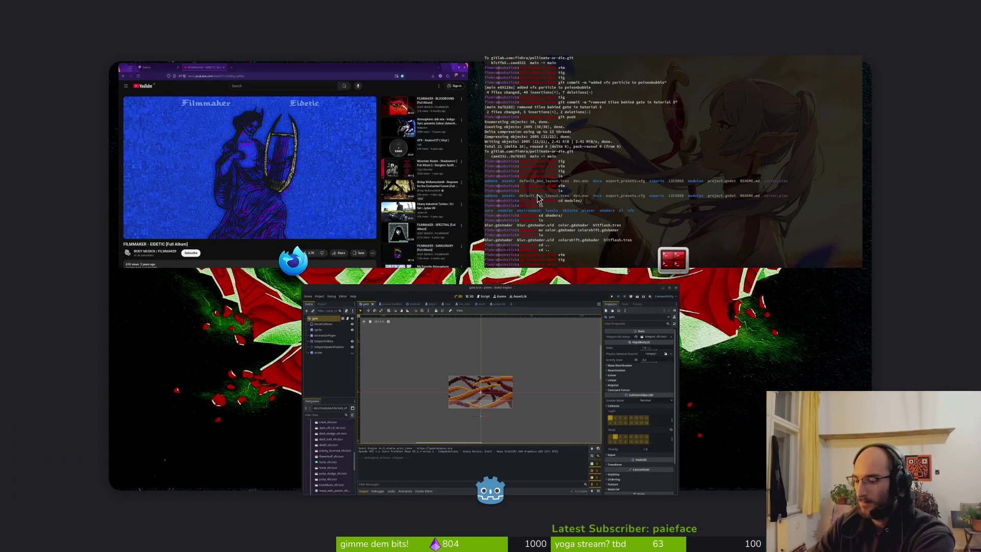
{"action": "key", "text": "super"}
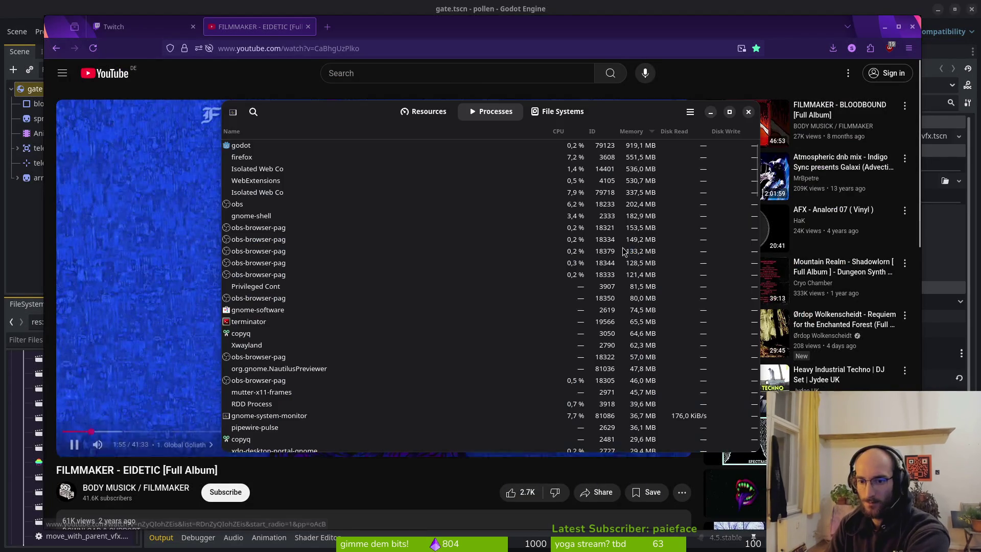
{"action": "left_click", "coordinate": [428, 115]}
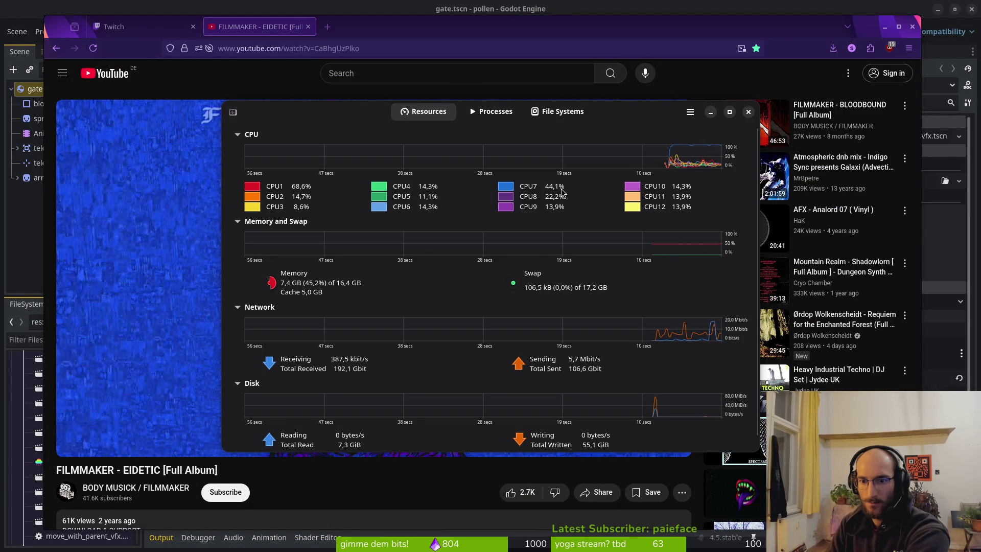
Step: Check the Twitch stream dashboard in Firefox, then bring the Godot editor back to the front
{"action": "left_click", "coordinate": [385, 34]}
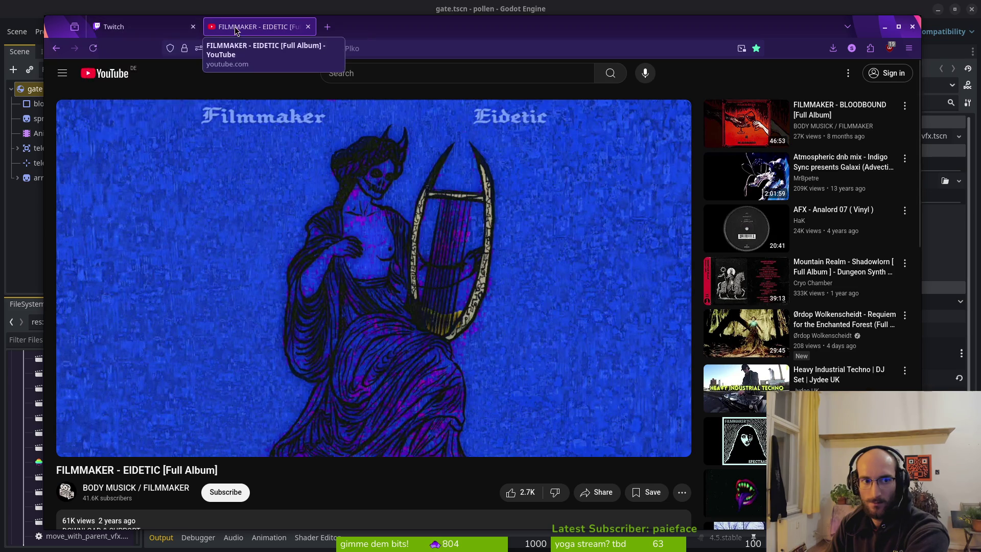
{"action": "key", "text": "ctrl+Tab"}
{"action": "left_click", "coordinate": [903, 14]}
Step: Quit the Godot editor, exit the terminal shell, and cycle past Twitch back to System Monitor
{"action": "left_click", "coordinate": [971, 10]}
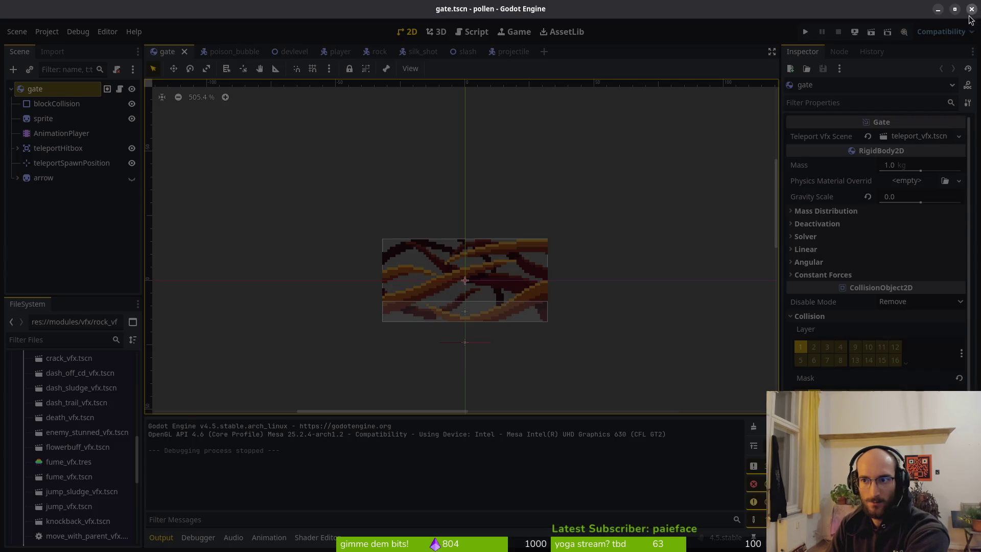
{"action": "key", "text": "alt+Tab"}
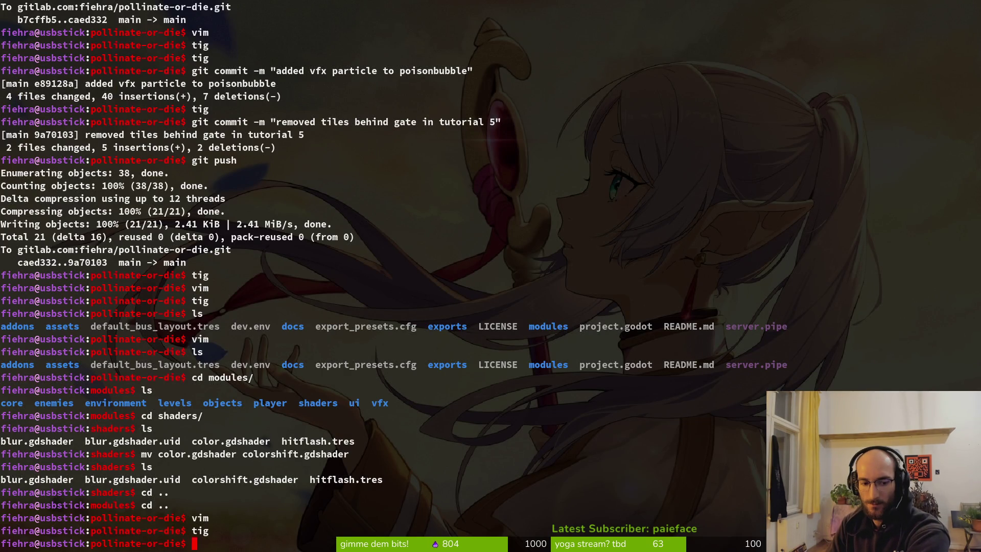
{"action": "key", "text": "ctrl+d"}
{"action": "key", "text": "alt+Tab"}
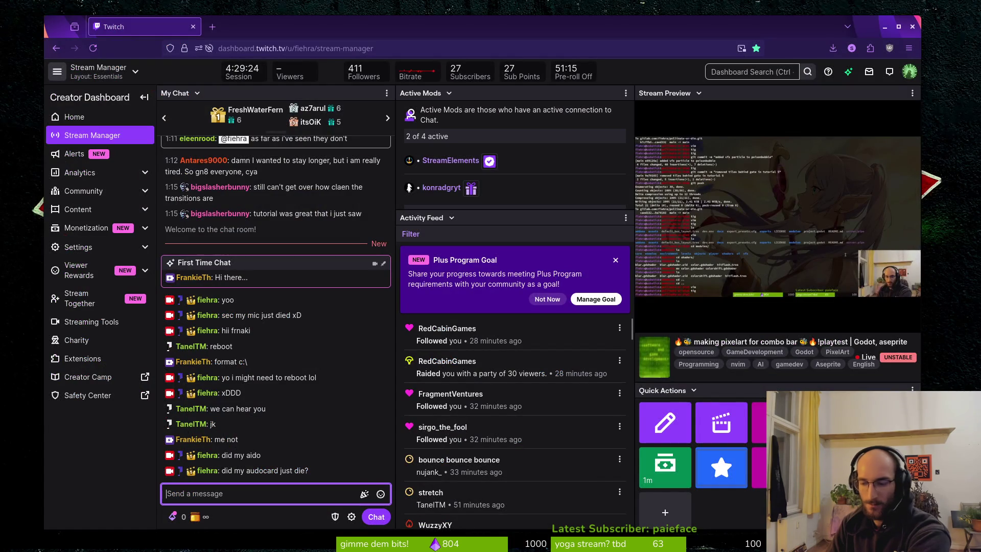
{"action": "key", "text": "alt+Tab"}
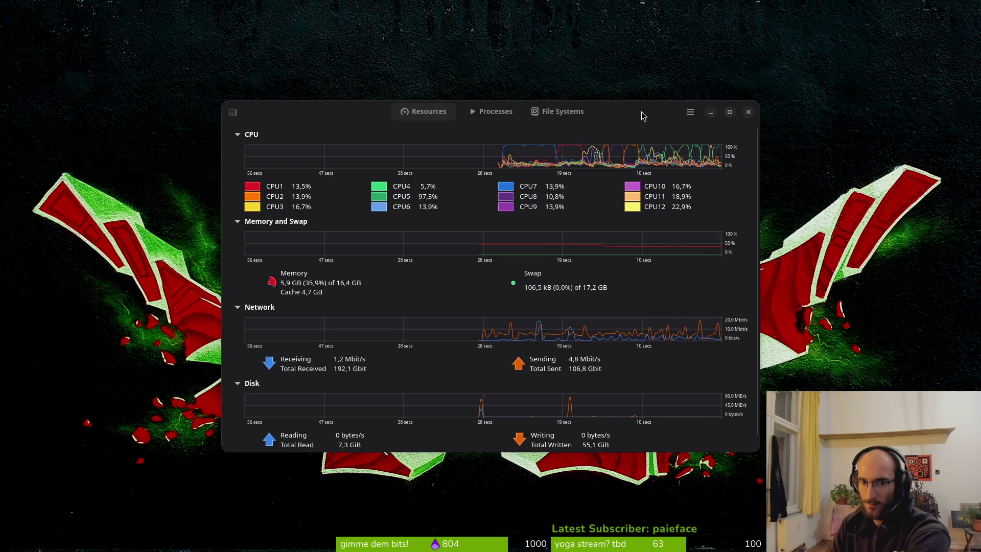
Step: Peek at the Activities overview twice, returning to System Monitor each time
{"action": "key", "text": "super"}
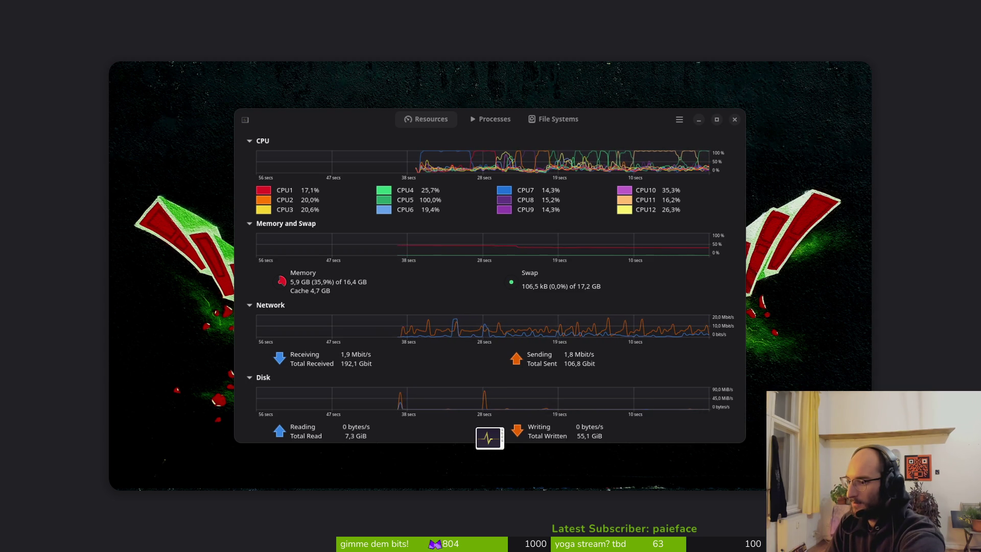
{"action": "key", "text": "super"}
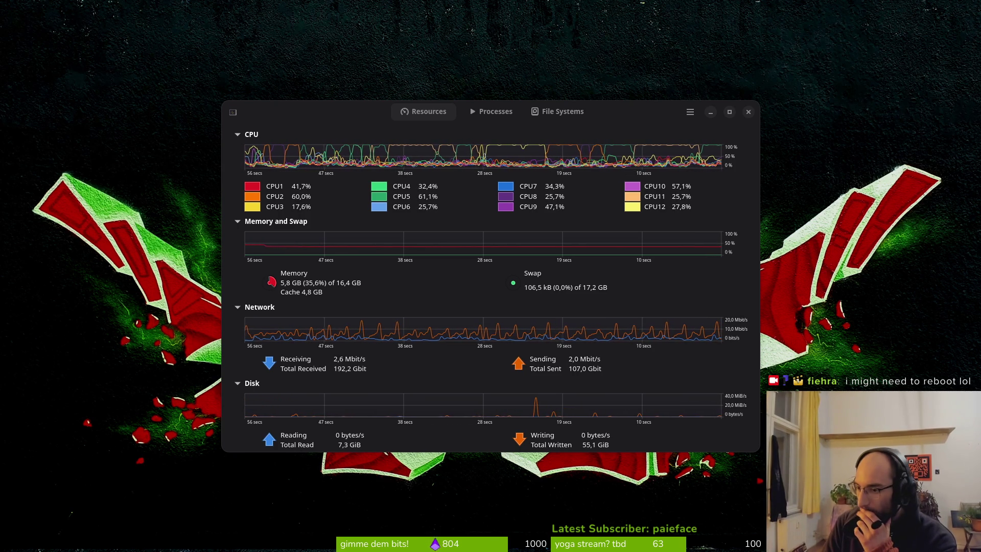
{"action": "key", "text": "super"}
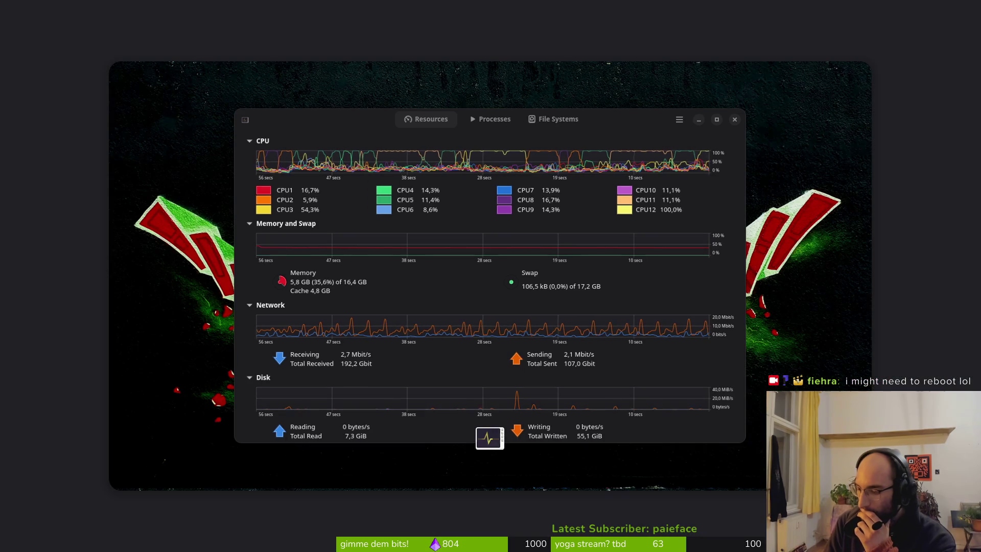
{"action": "key", "text": "super"}
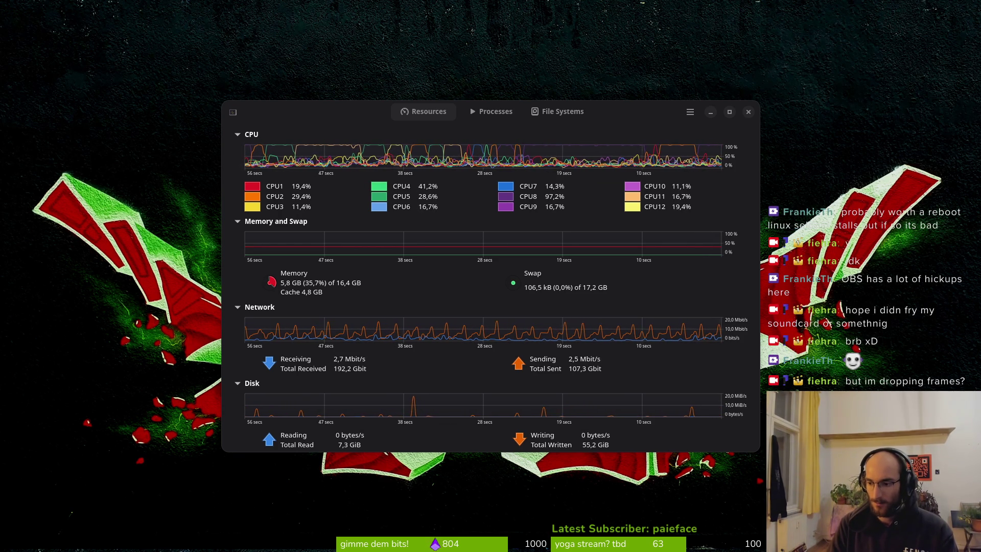
Step: Scroll through the Processes list, return to the Resources graphs, and nudge the window down-right
{"action": "left_click", "coordinate": [490, 111]}
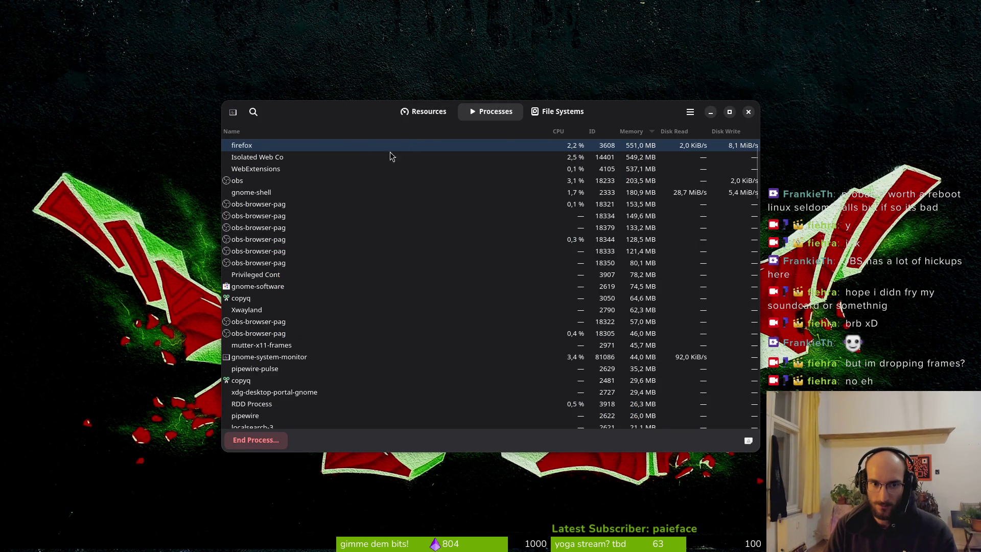
{"action": "scroll", "coordinate": [330, 271], "scroll_direction": "down", "scroll_amount": 5}
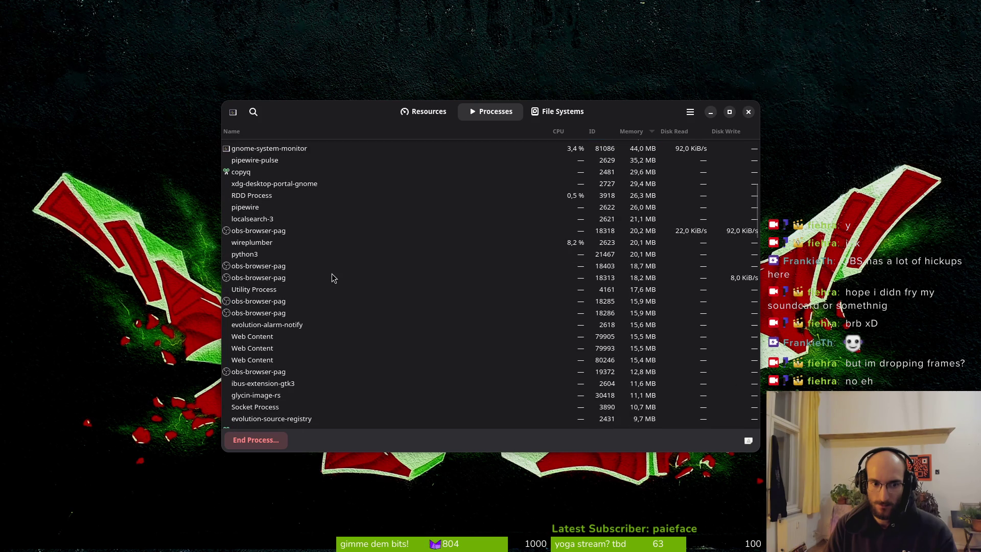
{"action": "scroll", "coordinate": [339, 299], "scroll_direction": "down", "scroll_amount": 20}
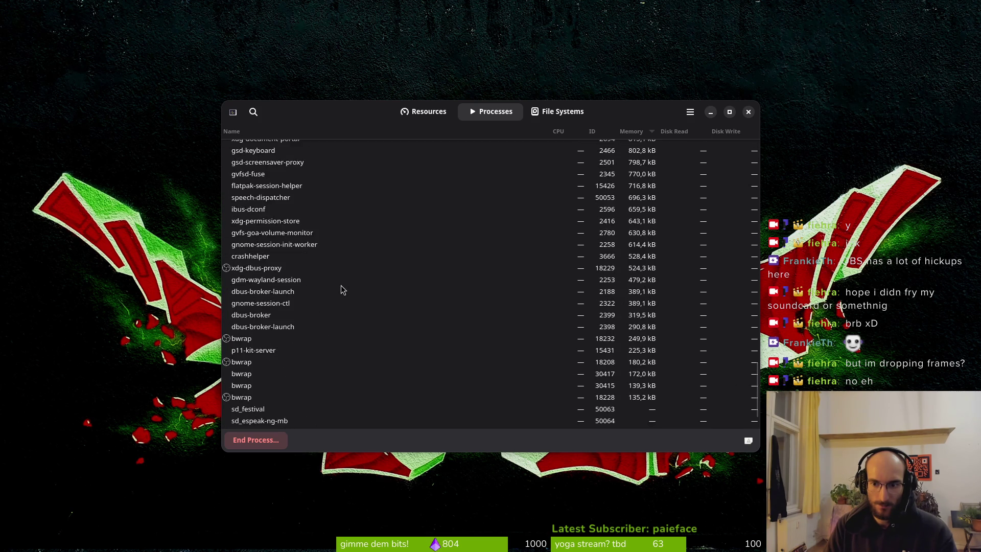
{"action": "left_click", "coordinate": [424, 111]}
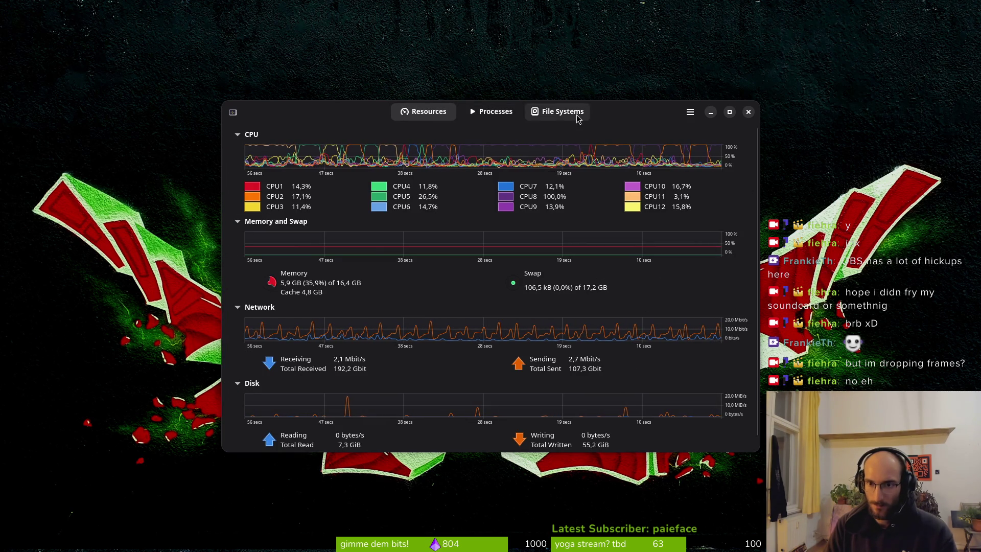
{"action": "left_click_drag", "start_coordinate": [639, 116], "coordinate": [655, 132]}
{"action": "key", "text": "super"}
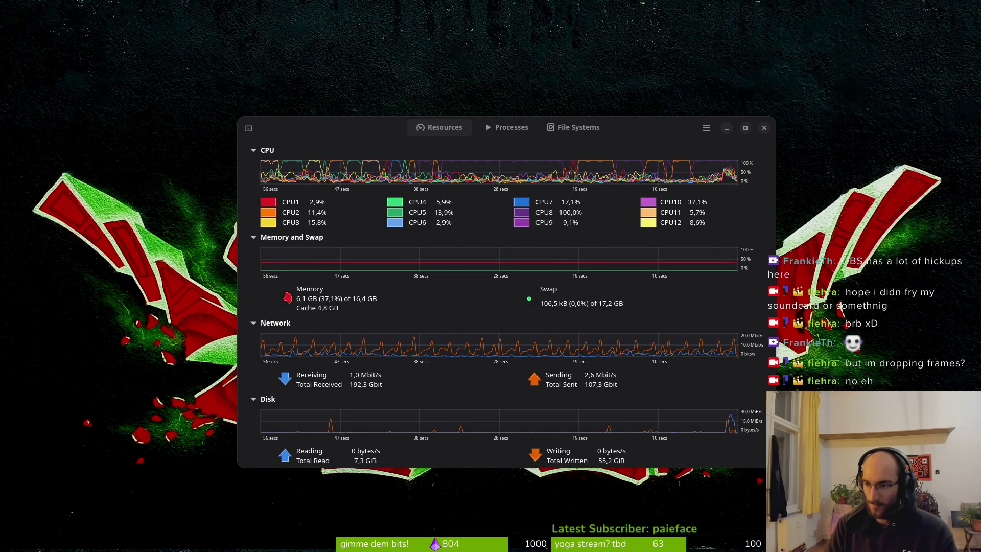
{"action": "key", "text": "Tab"}
{"action": "key", "text": "super"}
{"action": "key", "text": "super"}
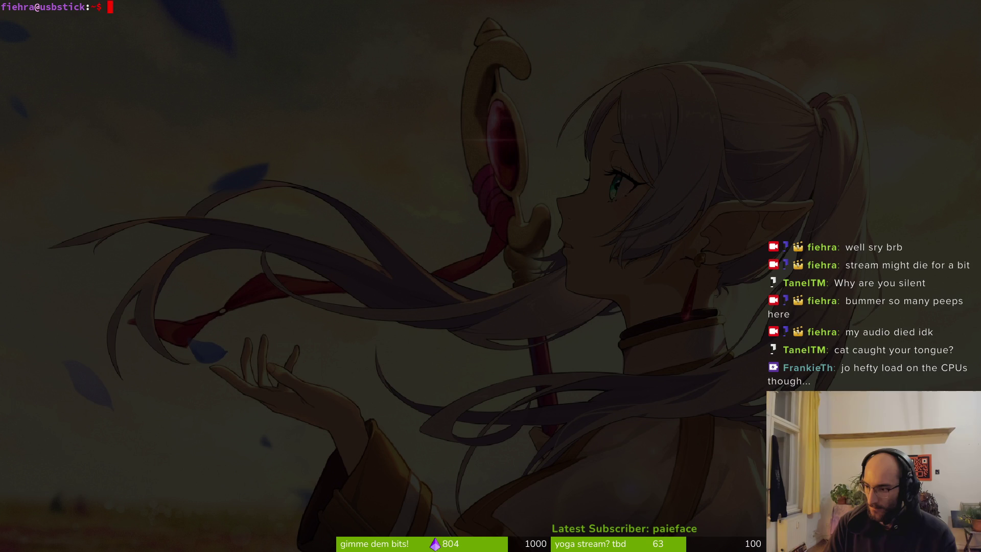
{"action": "key", "text": "ctrl+shift+Escape"}
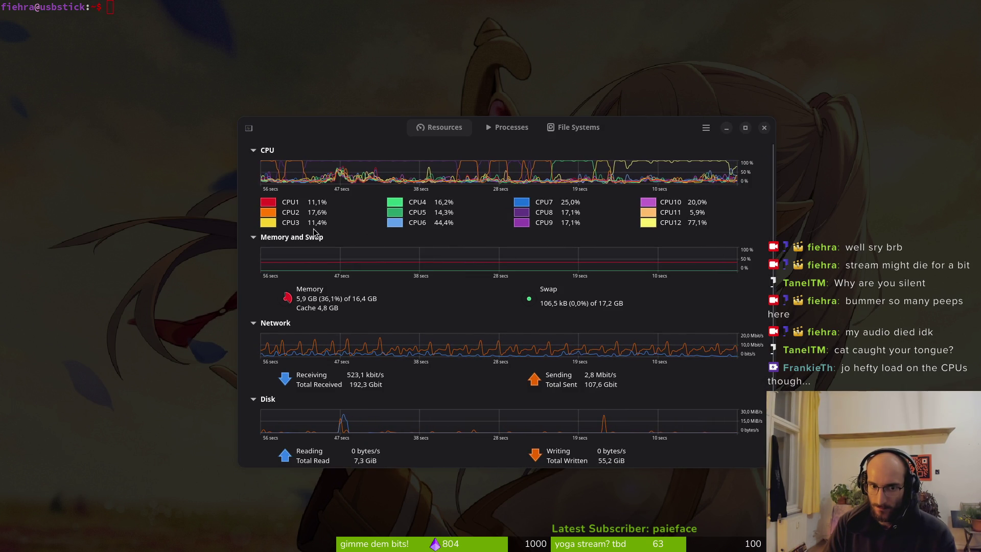
{"action": "left_click", "coordinate": [512, 127]}
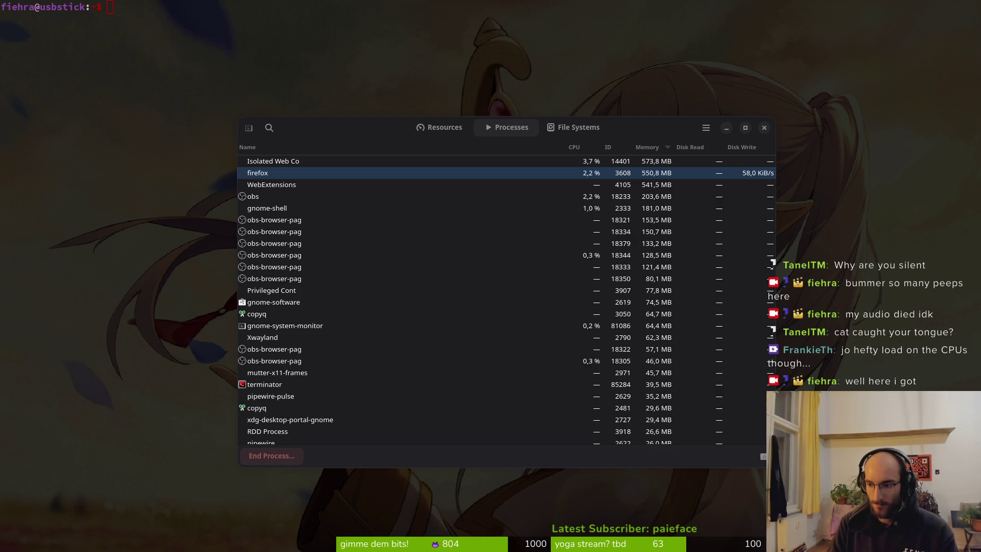
{"action": "left_click", "coordinate": [764, 127]}
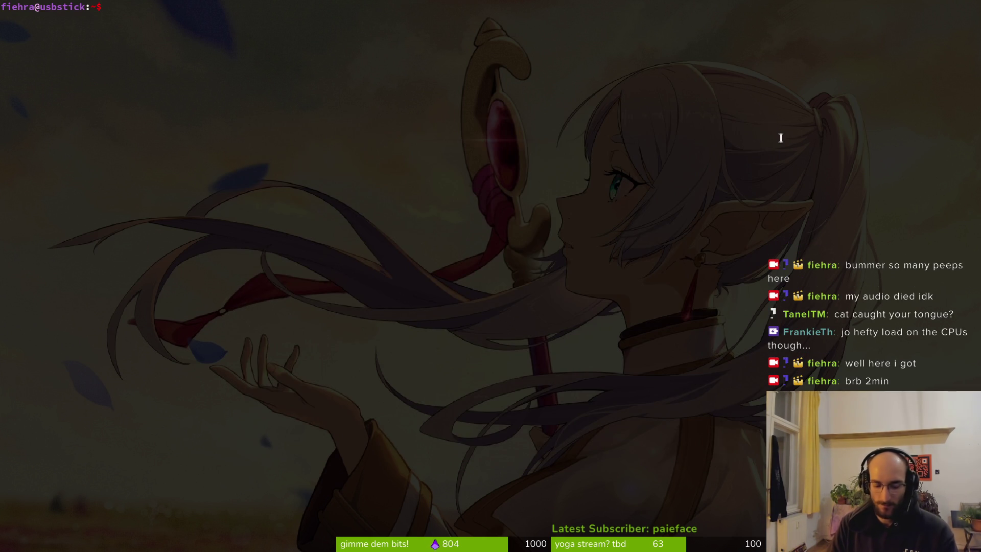
Step: Type the reboot command at the Terminator prompt
{"action": "type", "text": "reboo"}
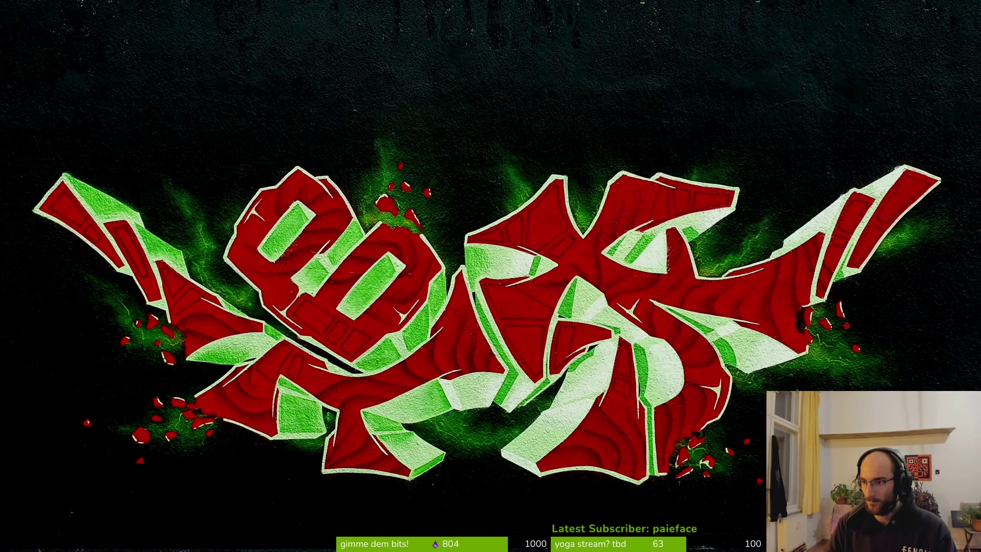
Step: Open your own Twitch channel page from the address-bar suggestion, then close Firefox
{"action": "key", "text": "ctrl+l"}
{"action": "type", "text": "fiehra.itch.io/"}
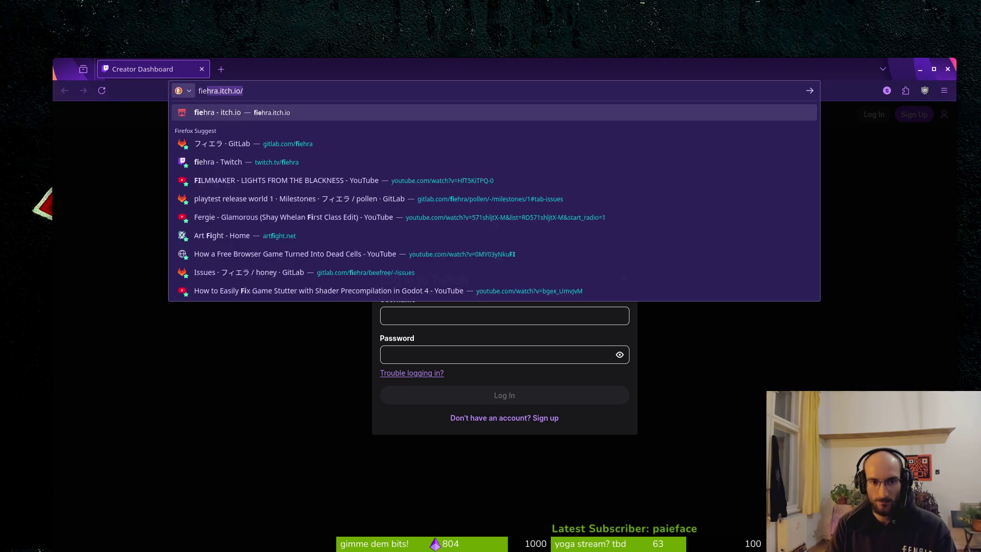
{"action": "key", "text": "Down"}
{"action": "key", "text": "Down"}
{"action": "key", "text": "Return"}
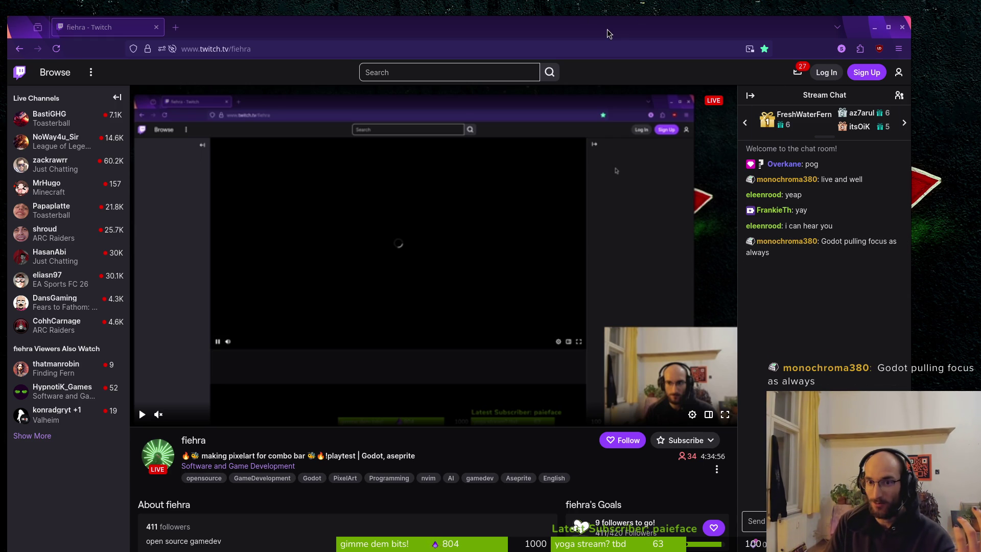
{"action": "left_click", "coordinate": [901, 28]}
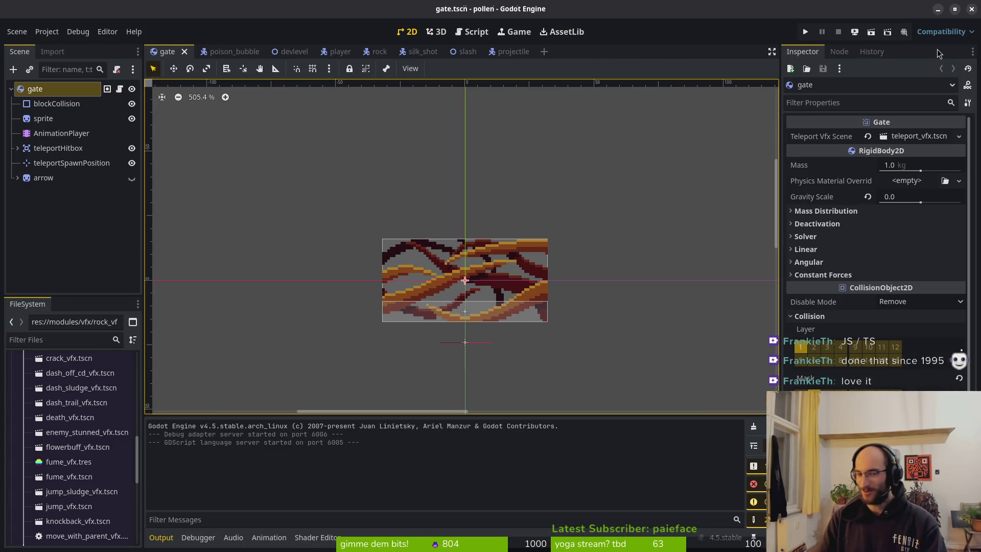
Step: Scroll the 2D canvas over the gate scene's wavy rock sprite
{"action": "scroll", "coordinate": [470, 229], "scroll_direction": "down", "scroll_amount": 3}
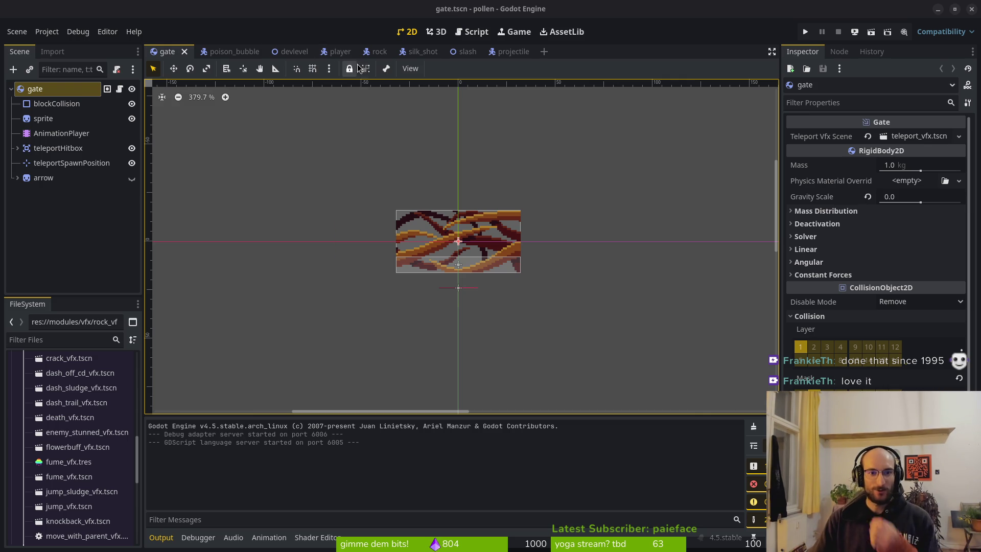
Step: Switch to the rock.tscn scene tab
{"action": "left_click", "coordinate": [377, 52]}
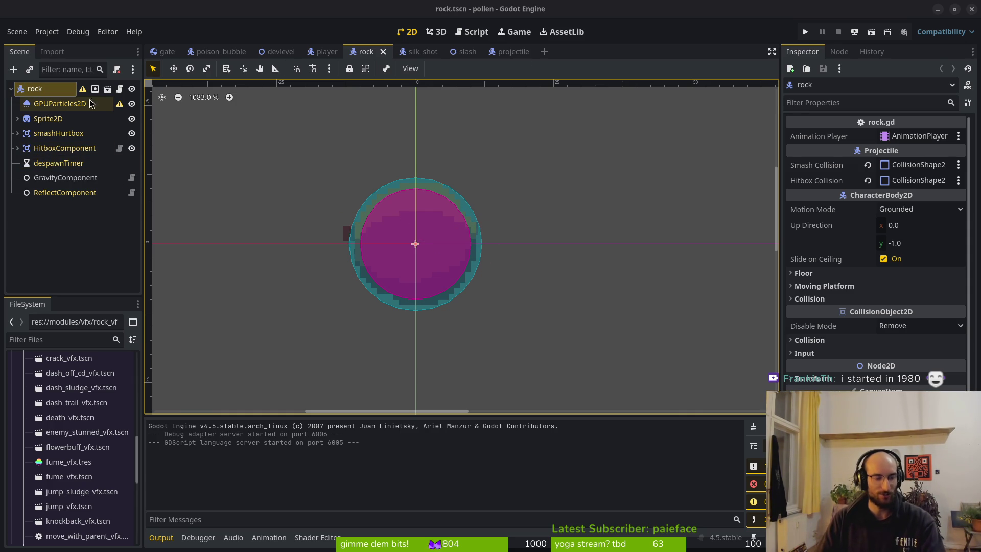
Step: Look over the silk_shot projectile scene, then close its tab
{"action": "mouse_move", "coordinate": [423, 54]}
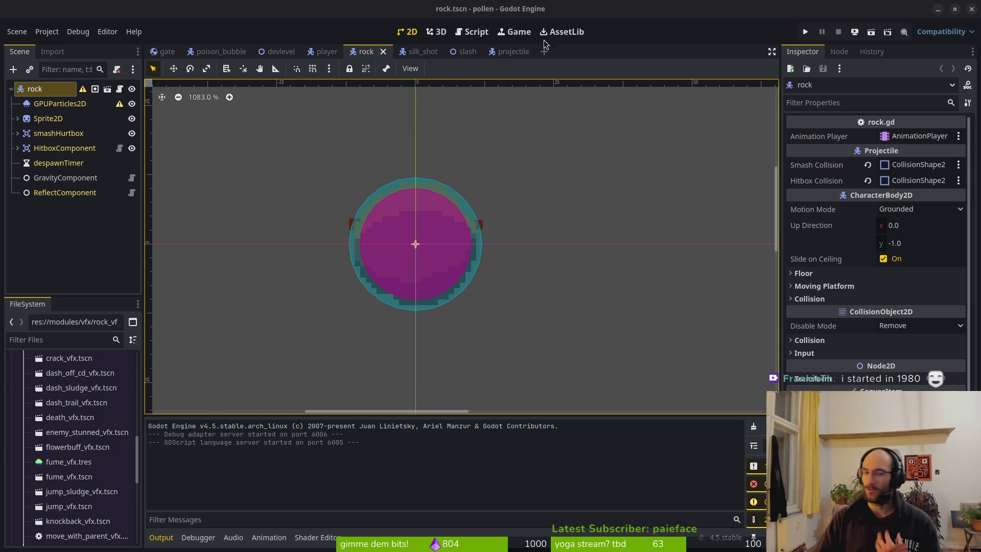
{"action": "left_click", "coordinate": [417, 52]}
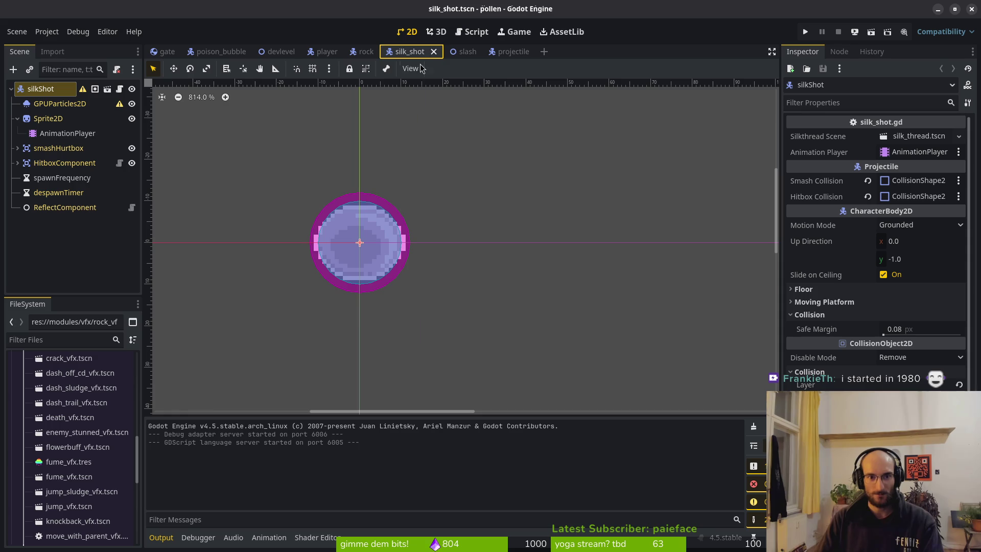
{"action": "scroll", "coordinate": [403, 225], "scroll_direction": "up", "scroll_amount": 3}
{"action": "scroll", "coordinate": [384, 241], "scroll_direction": "down", "scroll_amount": 5}
{"action": "mouse_move", "coordinate": [383, 241]}
{"action": "left_mouse_down"}
{"action": "mouse_move", "coordinate": [575, 219]}
{"action": "mouse_move", "coordinate": [559, 226]}
{"action": "left_mouse_up"}
{"action": "scroll", "coordinate": [558, 226], "scroll_direction": "up", "scroll_amount": 3}
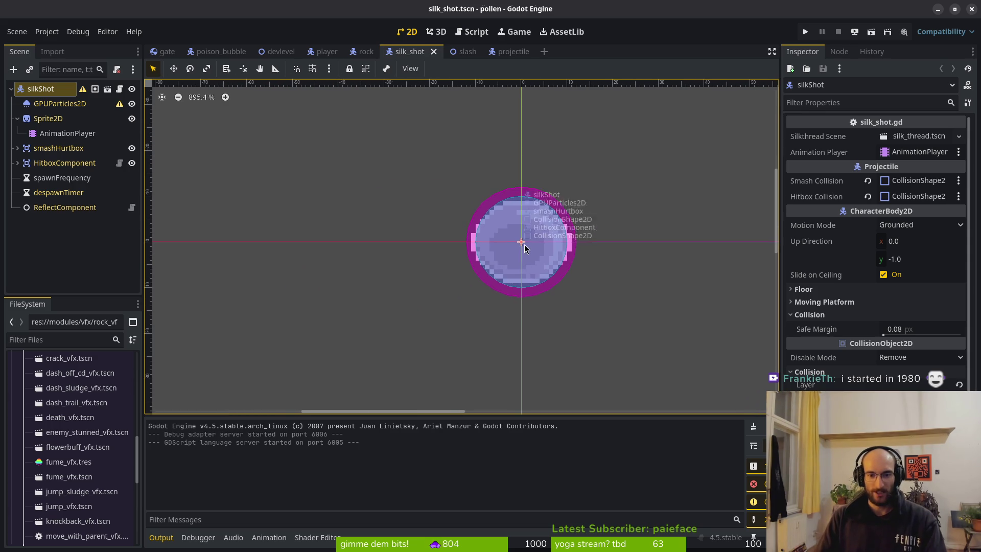
{"action": "left_click", "coordinate": [434, 52]}
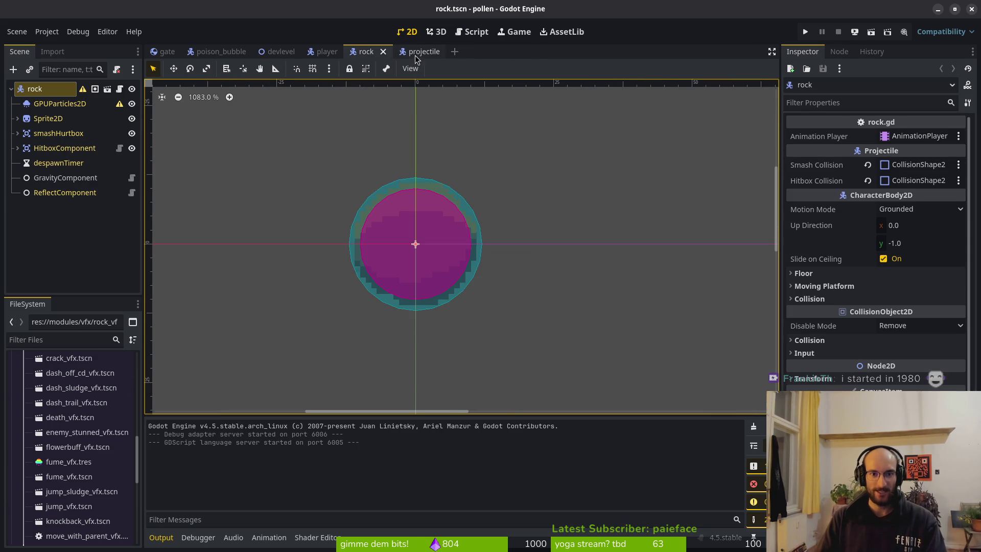
Step: Close the devlevel and gate scene tabs, leaving the player scene active
{"action": "left_click", "coordinate": [422, 51]}
{"action": "left_click", "coordinate": [281, 52]}
{"action": "middle_click", "coordinate": [281, 52]}
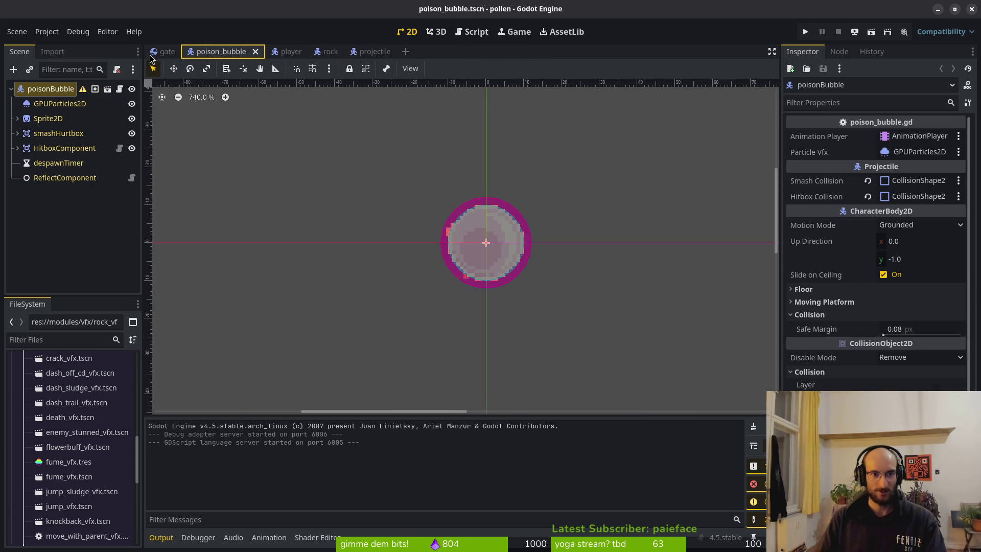
{"action": "middle_click", "coordinate": [156, 52]}
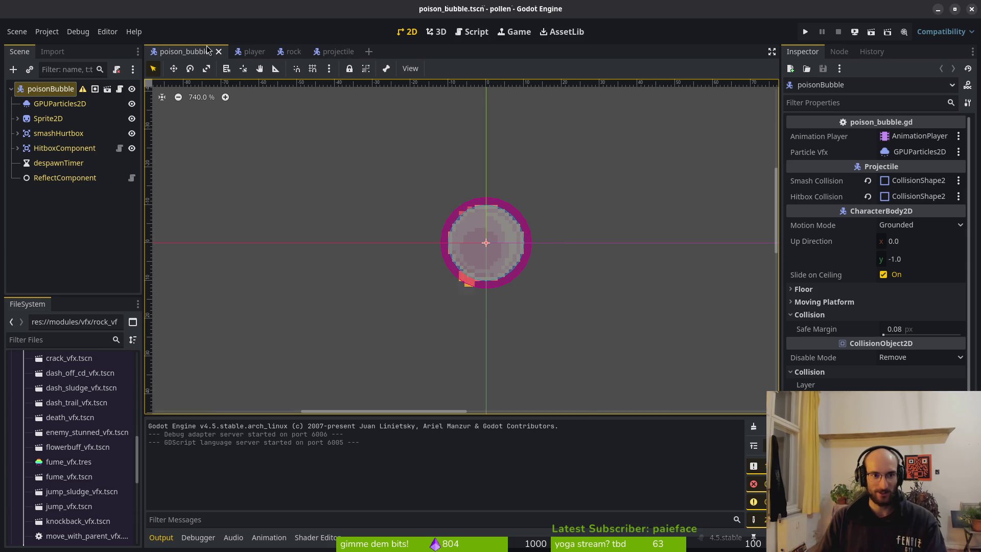
{"action": "left_click", "coordinate": [255, 52]}
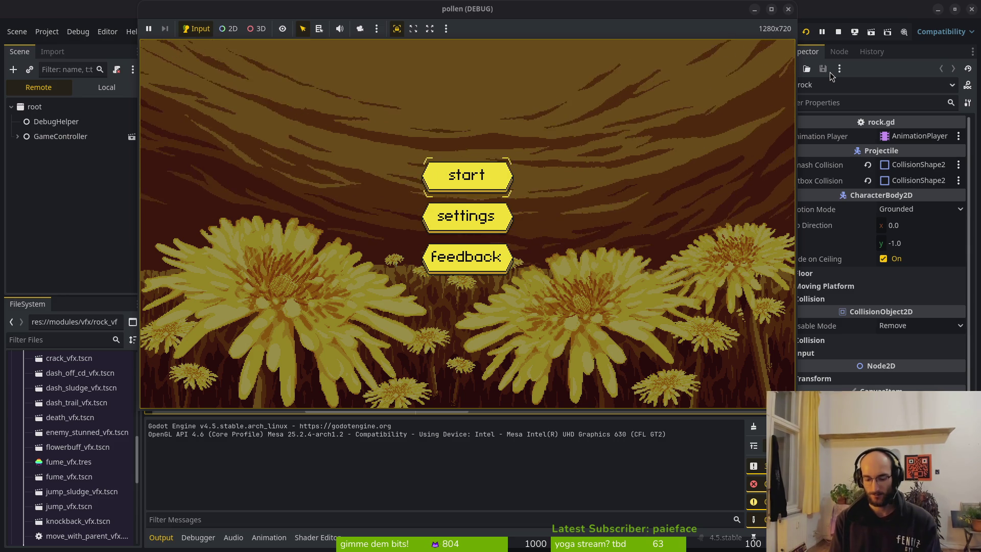
Step: Start the game, leave the tutorial for the hub, and enter the cave level portal
{"action": "key", "text": "Return"}
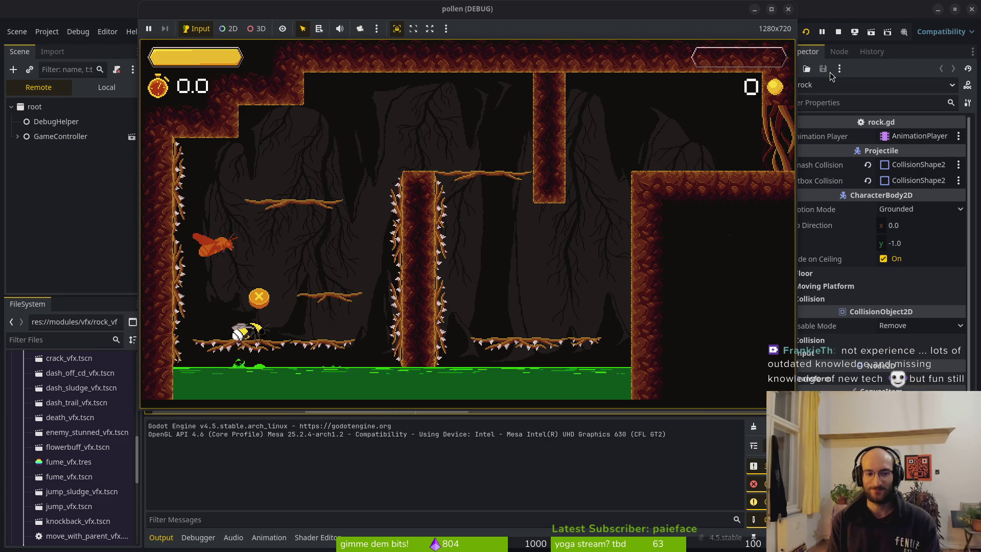
{"action": "key", "text": "Escape"}
{"action": "key", "text": "Left"}
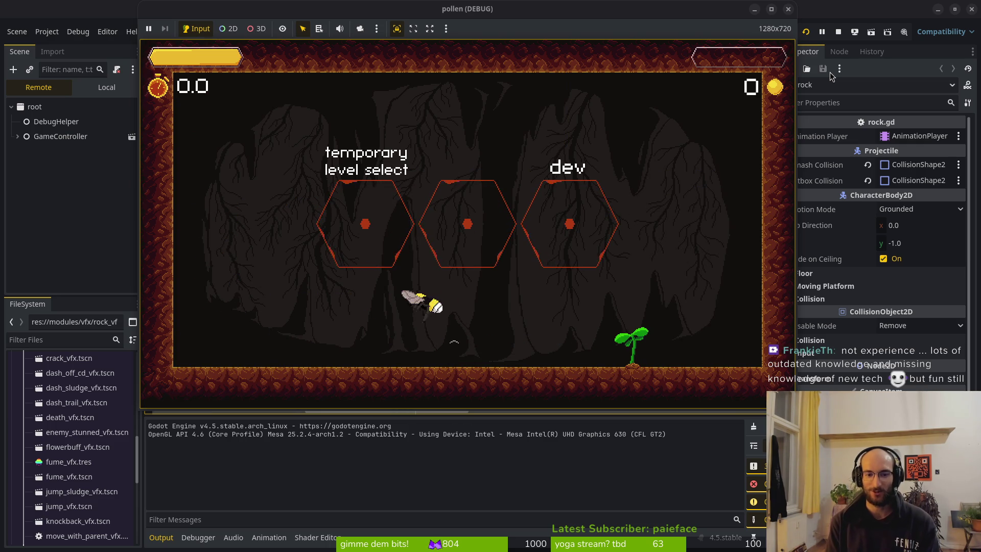
{"action": "key", "text": "Right"}
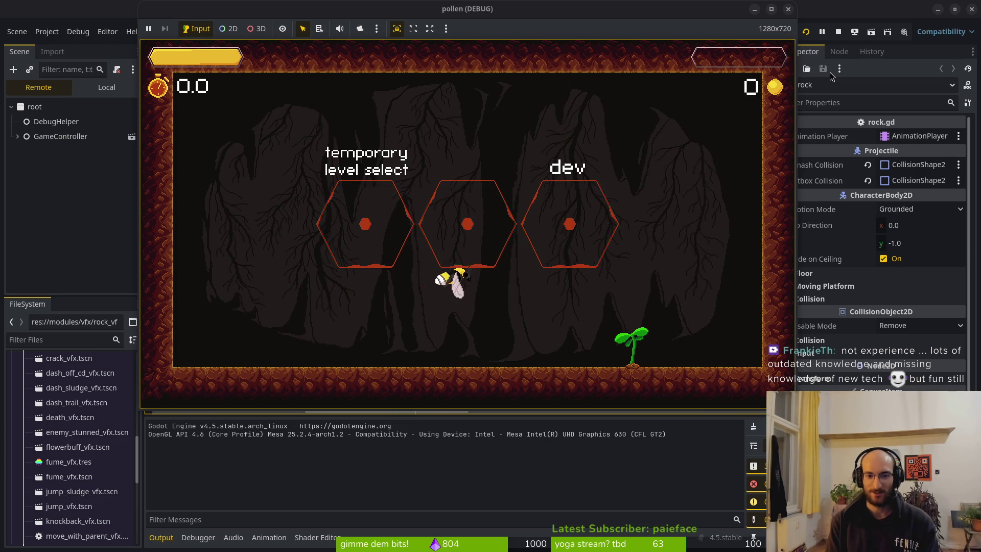
{"action": "key", "text": "space"}
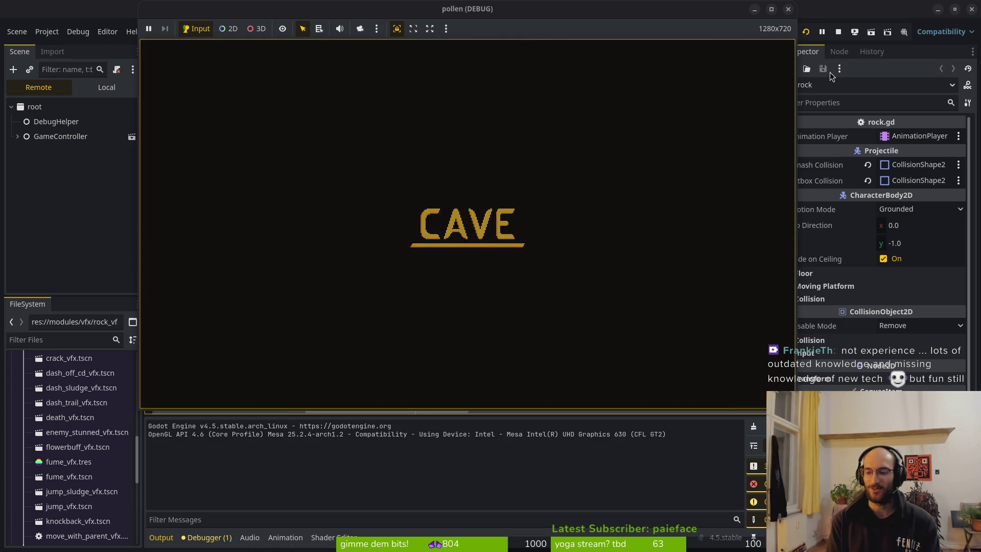
Step: Hop across the cave platforms, return to the hub, load the spider boss level, then stop the game
{"action": "key", "text": "Right"}
{"action": "key", "text": "space"}
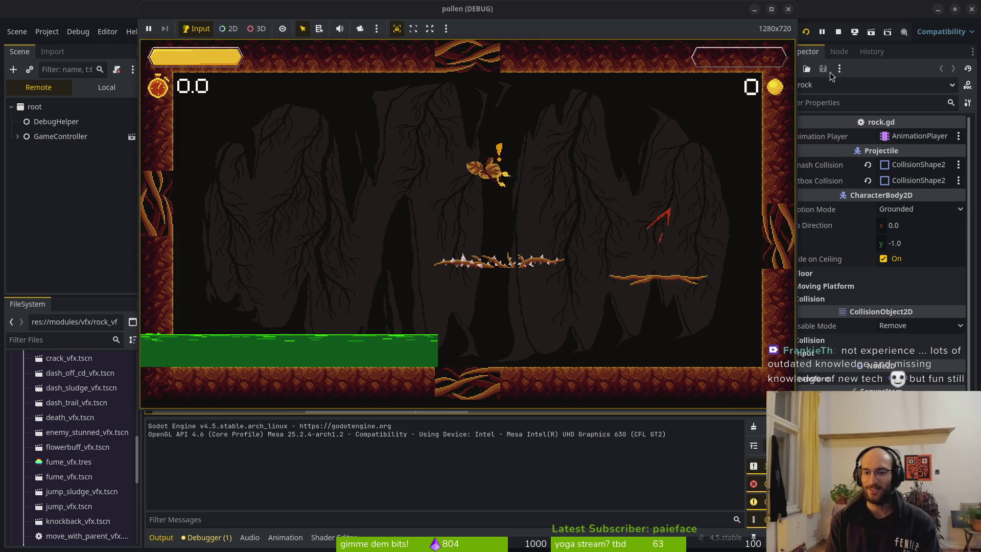
{"action": "key", "text": "Left"}
{"action": "key", "text": "space"}
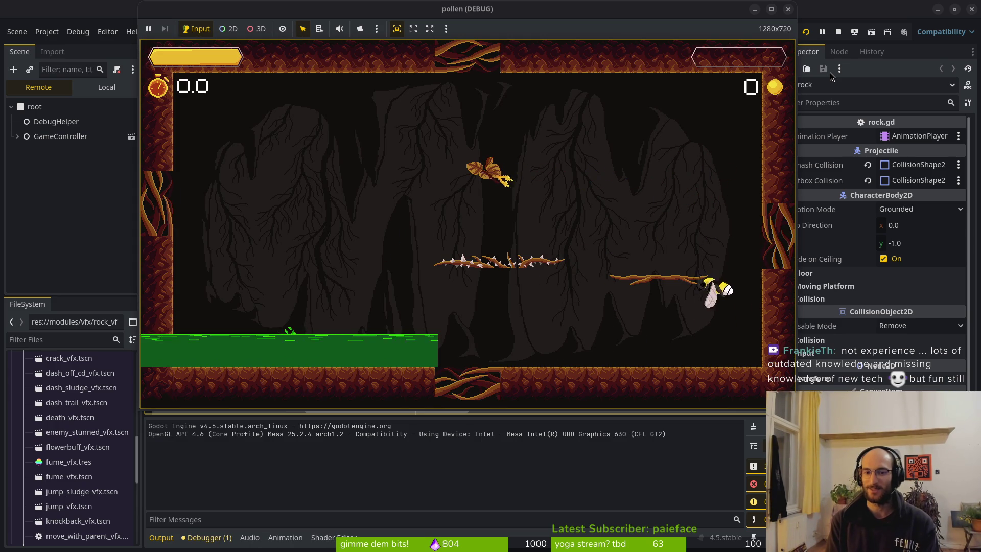
{"action": "key", "text": "space"}
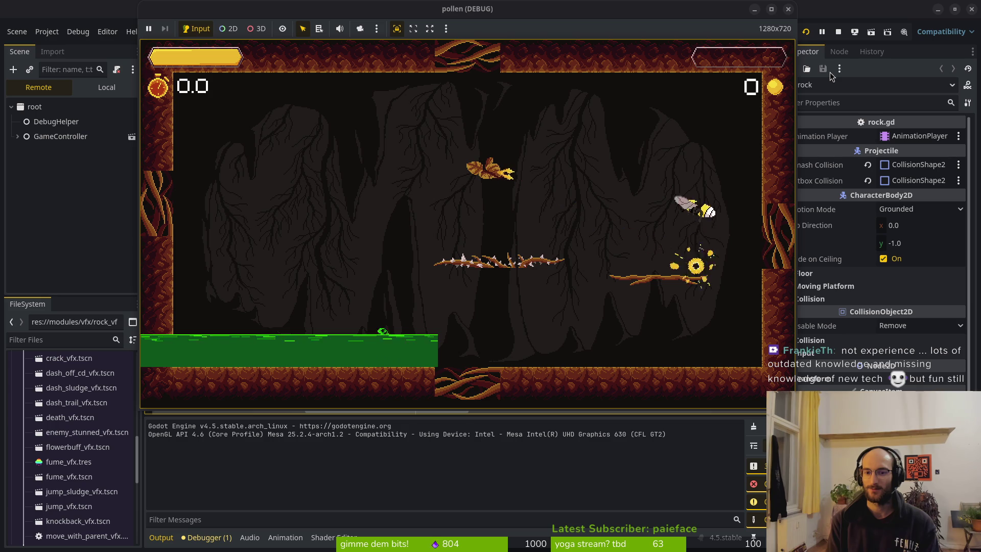
{"action": "key", "text": "space"}
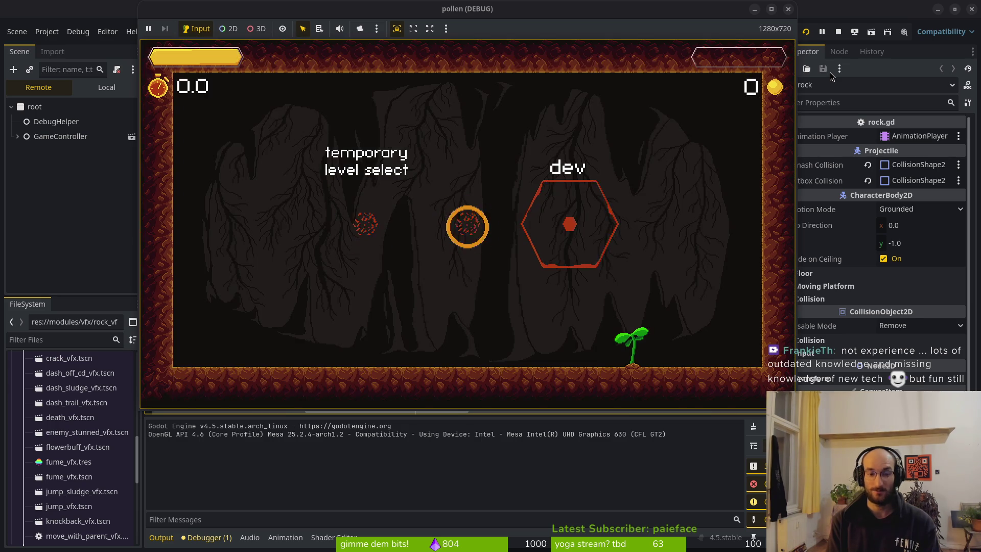
{"action": "key", "text": "space"}
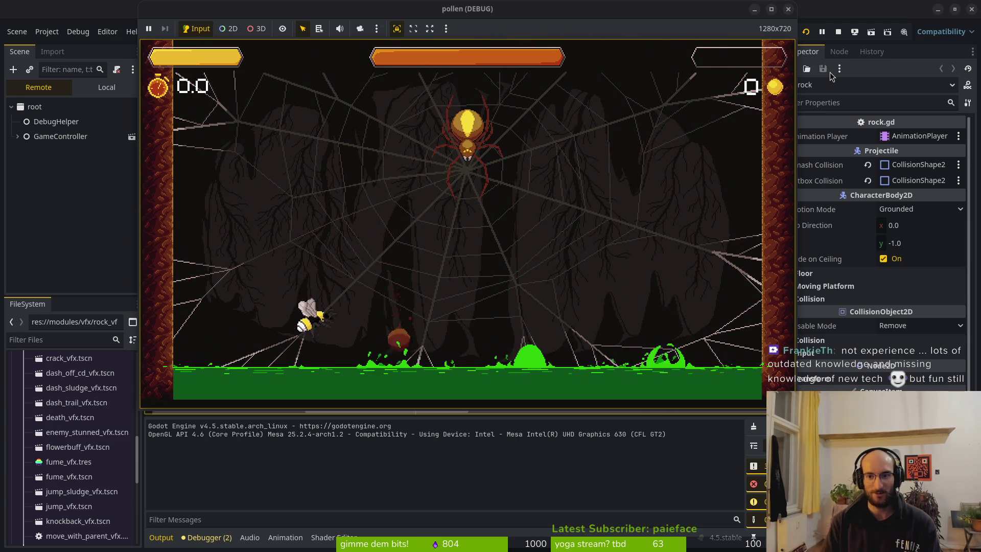
{"action": "left_click", "coordinate": [788, 9]}
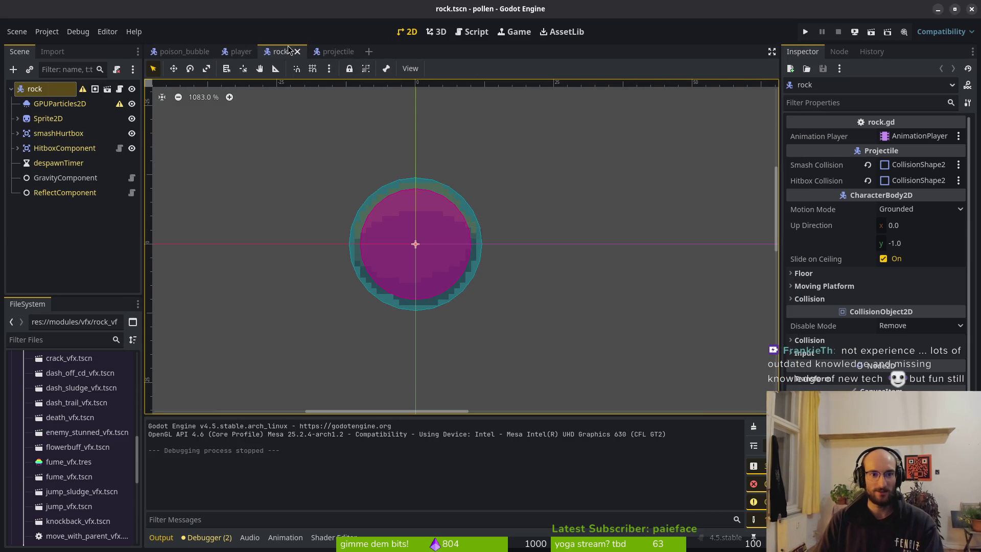
Step: Select the rock's GPUParticles2D and open Display > Color Curves to the Color Ramp's first stop
{"action": "left_click", "coordinate": [59, 103]}
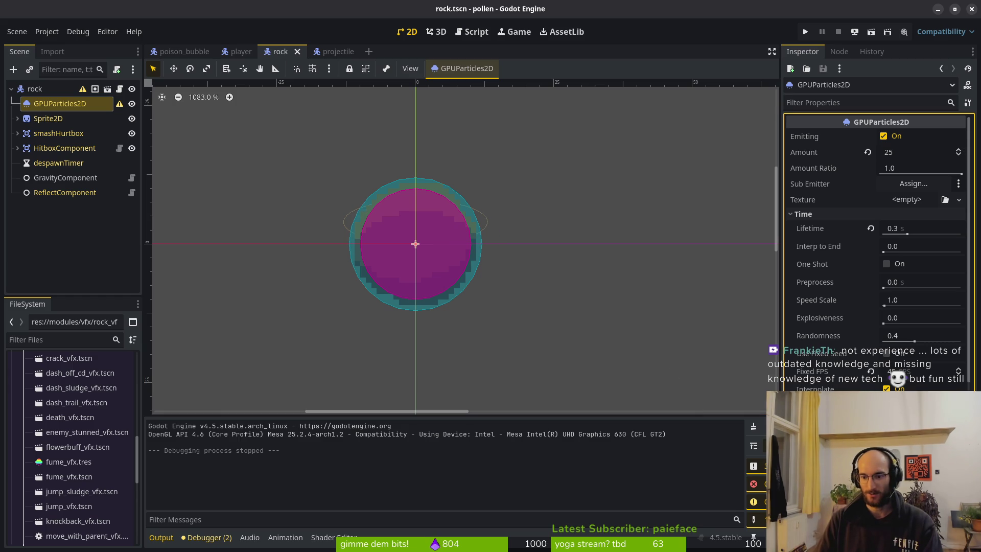
{"action": "scroll", "coordinate": [817, 299], "scroll_direction": "down", "scroll_amount": 5}
{"action": "left_click", "coordinate": [816, 296]}
{"action": "scroll", "coordinate": [827, 296], "scroll_direction": "down", "scroll_amount": 3}
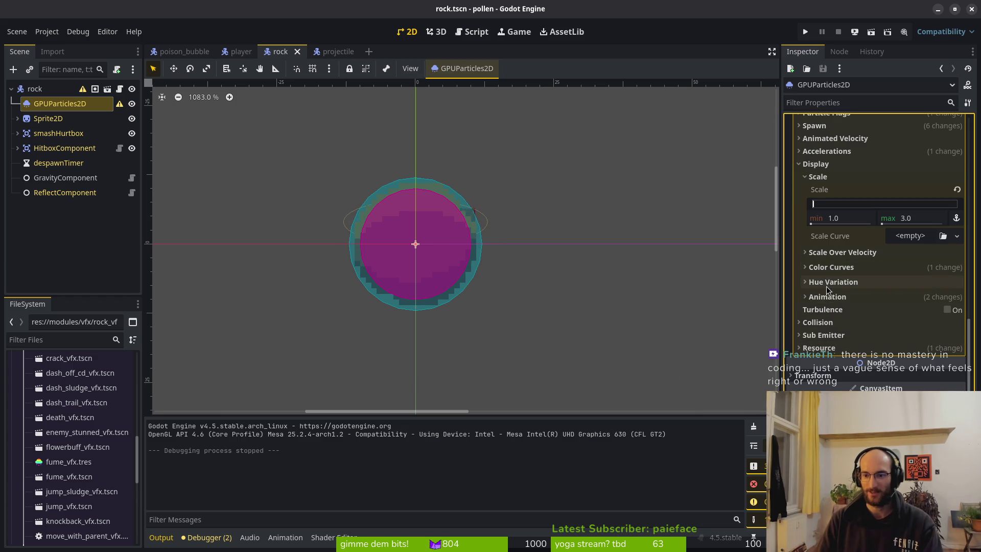
{"action": "left_click", "coordinate": [825, 270]}
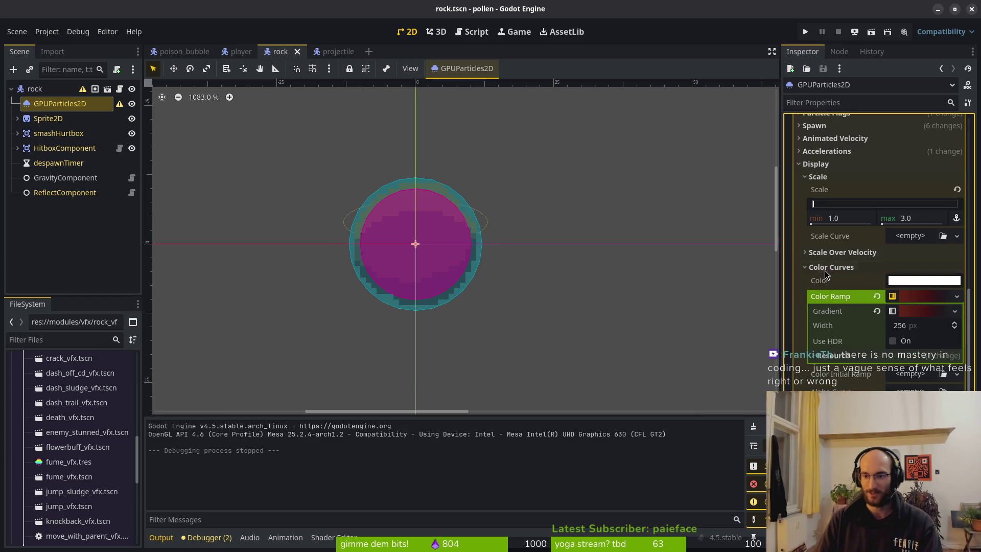
{"action": "left_click", "coordinate": [914, 313]}
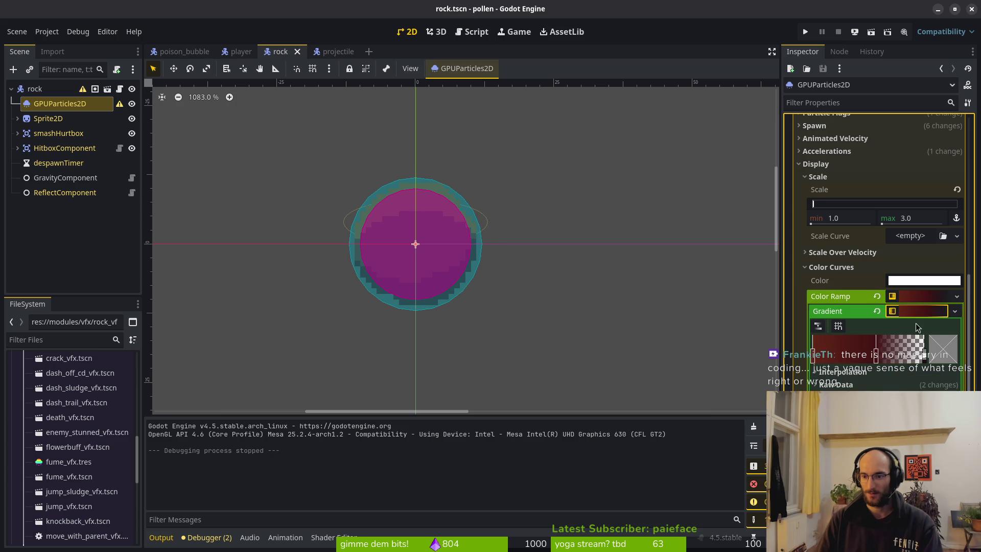
{"action": "double_click", "coordinate": [813, 357]}
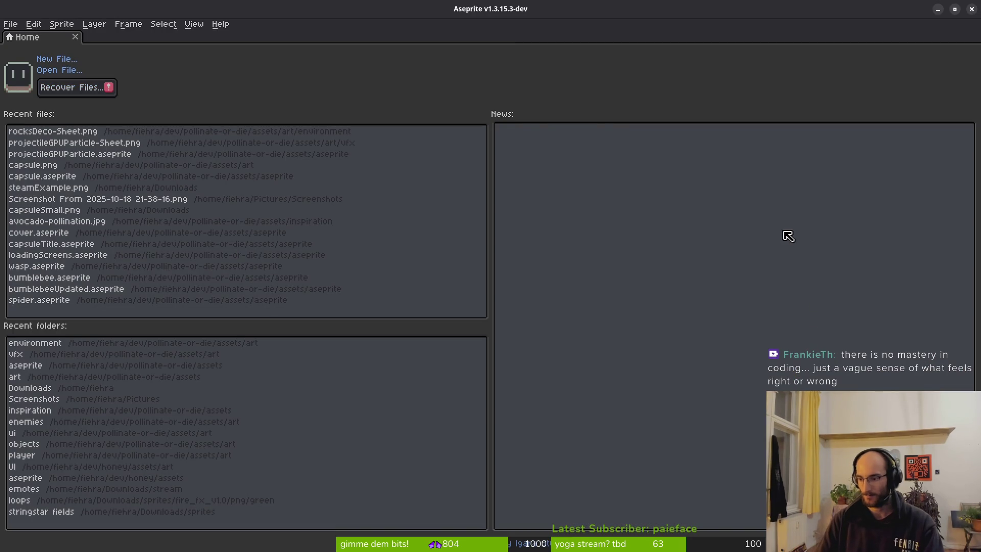
Step: Open rocksDeco-Sheet.png in Aseprite
{"action": "key", "text": "alt+Tab"}
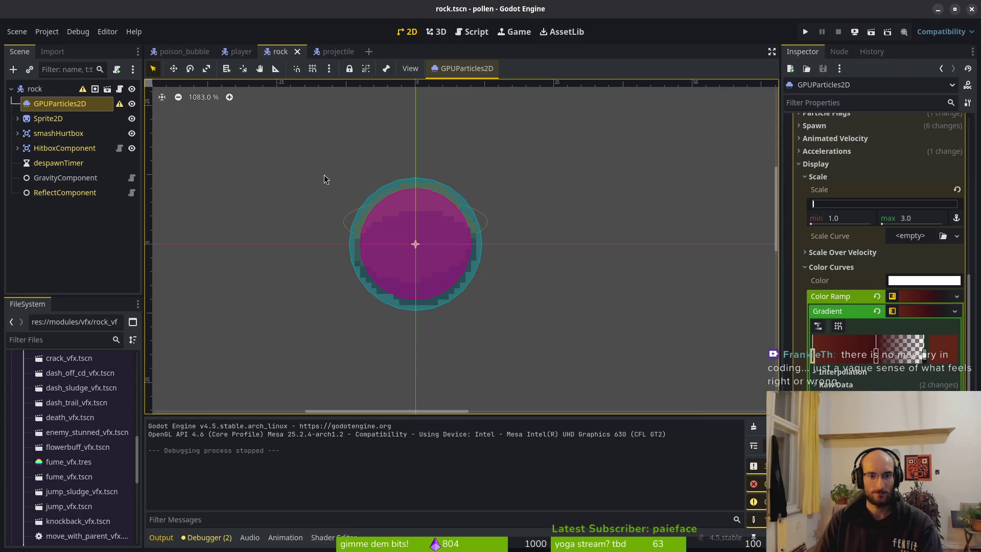
{"action": "key", "text": "alt+Tab"}
{"action": "key", "text": "ctrl+o"}
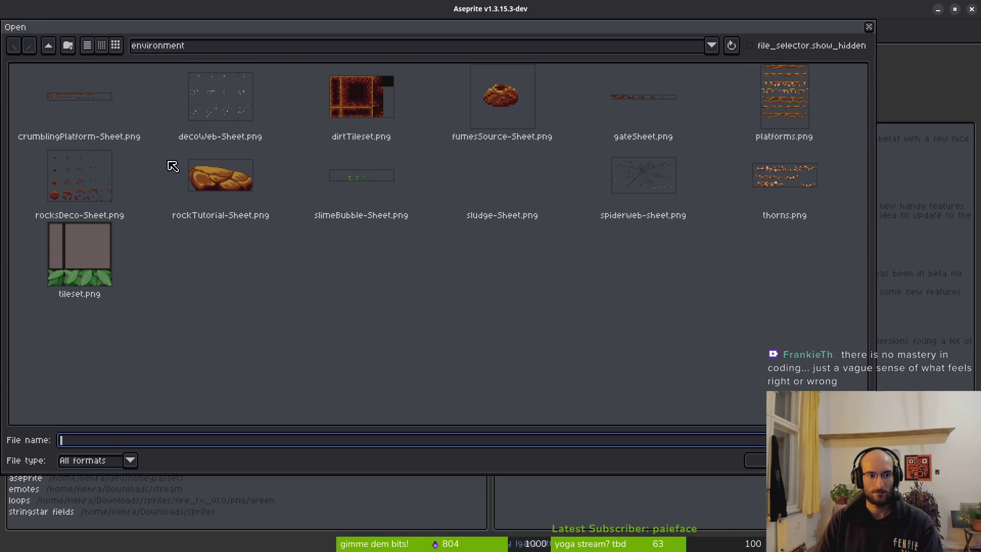
{"action": "key", "text": "Down"}
{"action": "key", "text": "Return"}
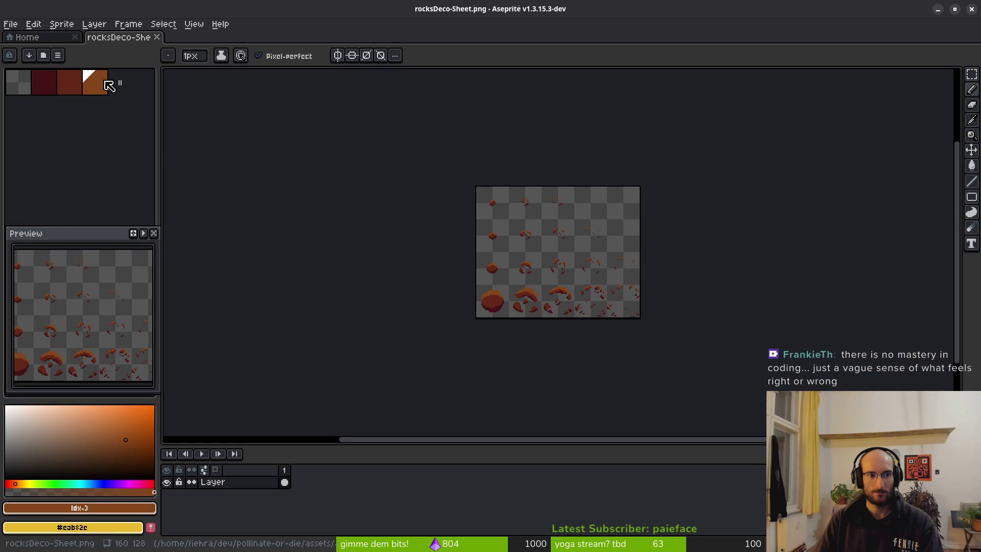
Step: Load the sprite's colours into the palette and read the brown swatch's hex, #854619
{"action": "left_click", "coordinate": [57, 54]}
{"action": "left_click", "coordinate": [102, 223]}
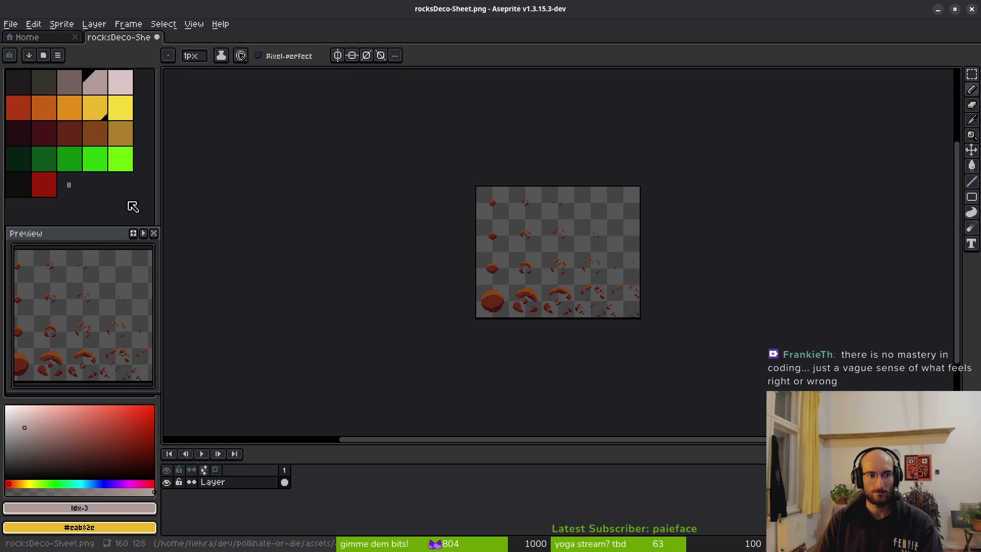
{"action": "left_click", "coordinate": [98, 140]}
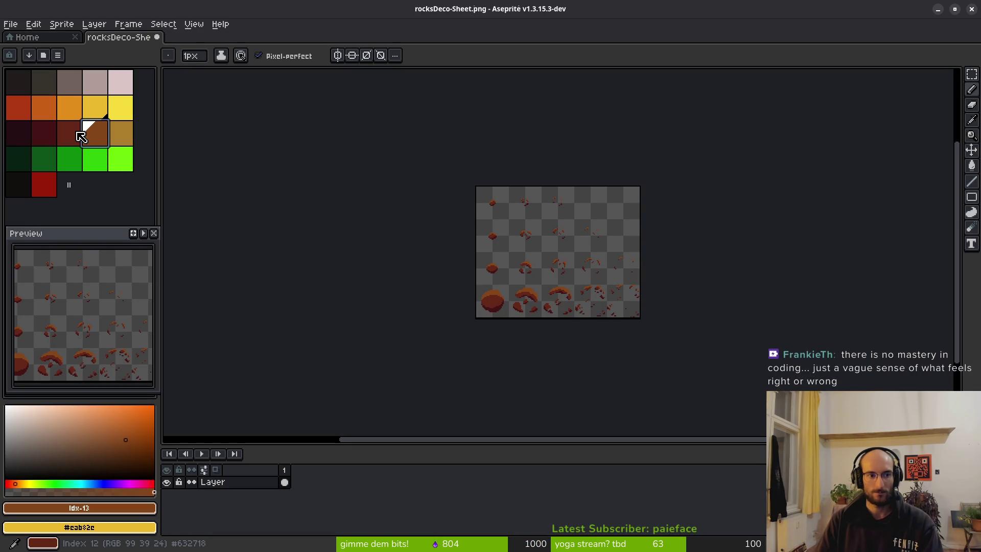
{"action": "scroll", "coordinate": [473, 273], "scroll_direction": "up", "scroll_amount": 5}
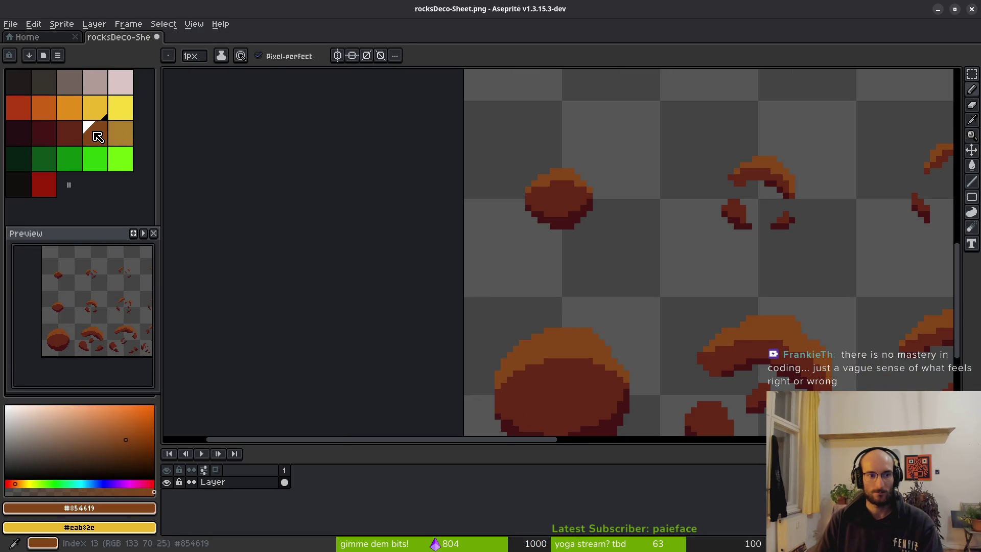
{"action": "left_click", "coordinate": [79, 507]}
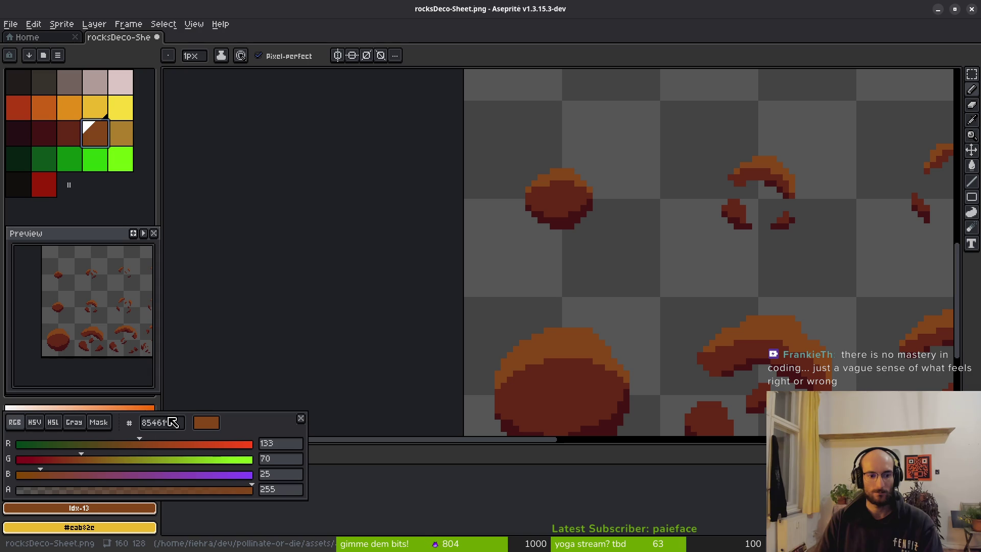
{"action": "key", "text": "alt+Tab"}
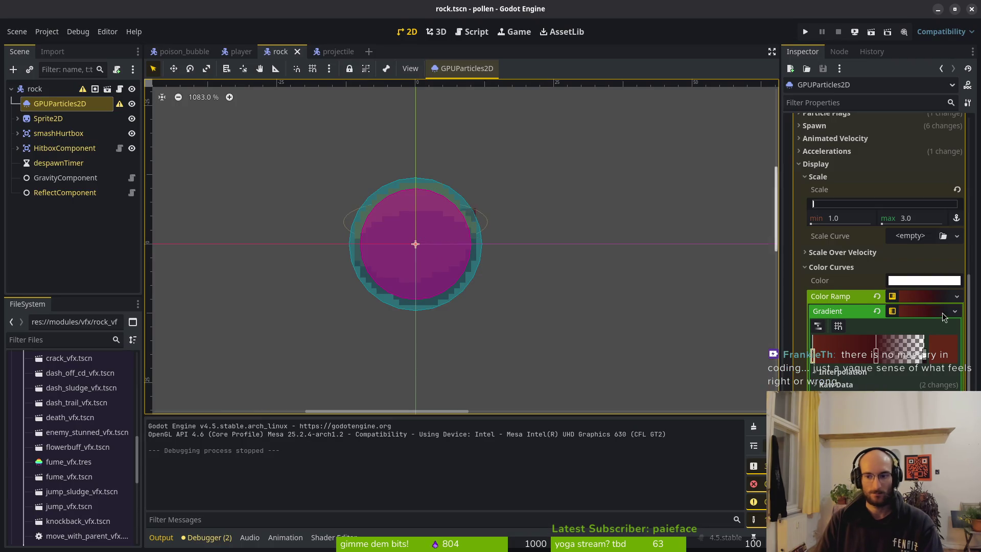
Step: Set the trail gradient's first stop to brown #854619, then save the rock scene and run the game
{"action": "double_click", "coordinate": [813, 356]}
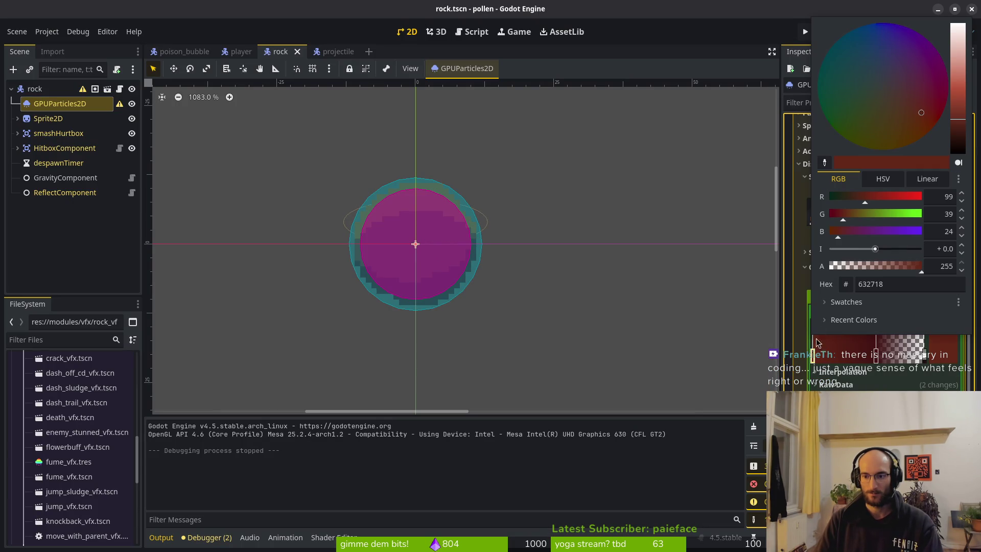
{"action": "left_click", "coordinate": [904, 284]}
{"action": "type", "text": "854619"}
{"action": "key", "text": "Return"}
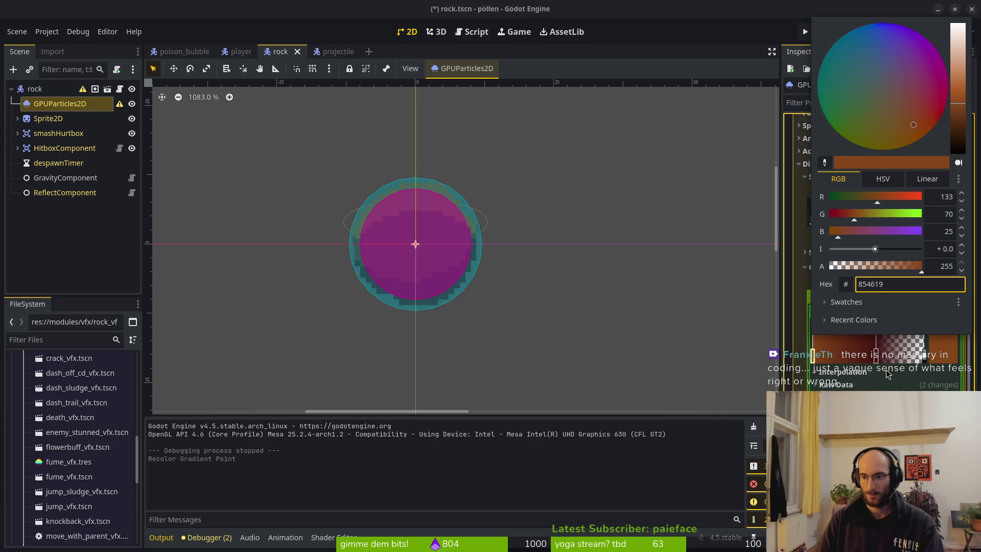
{"action": "left_click", "coordinate": [889, 373]}
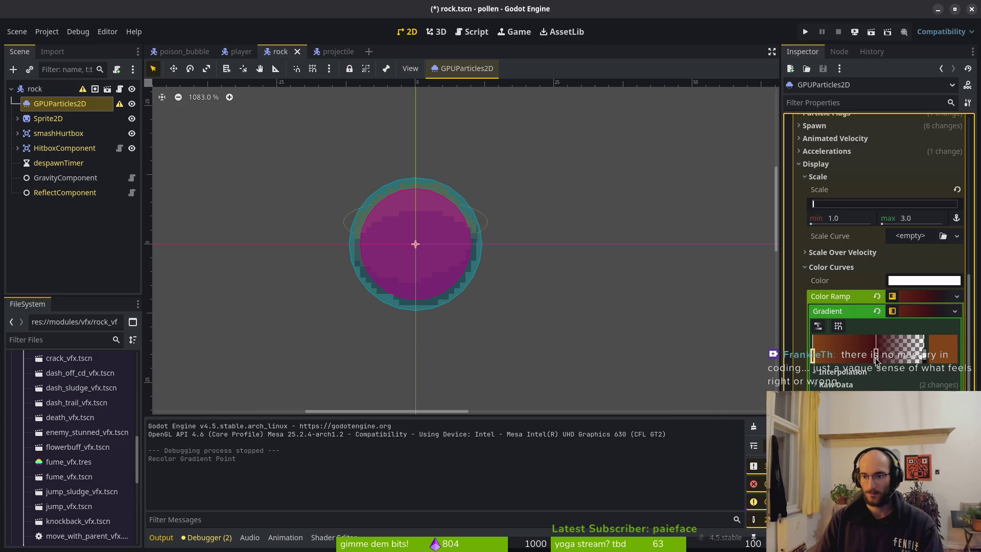
{"action": "key", "text": "F5"}
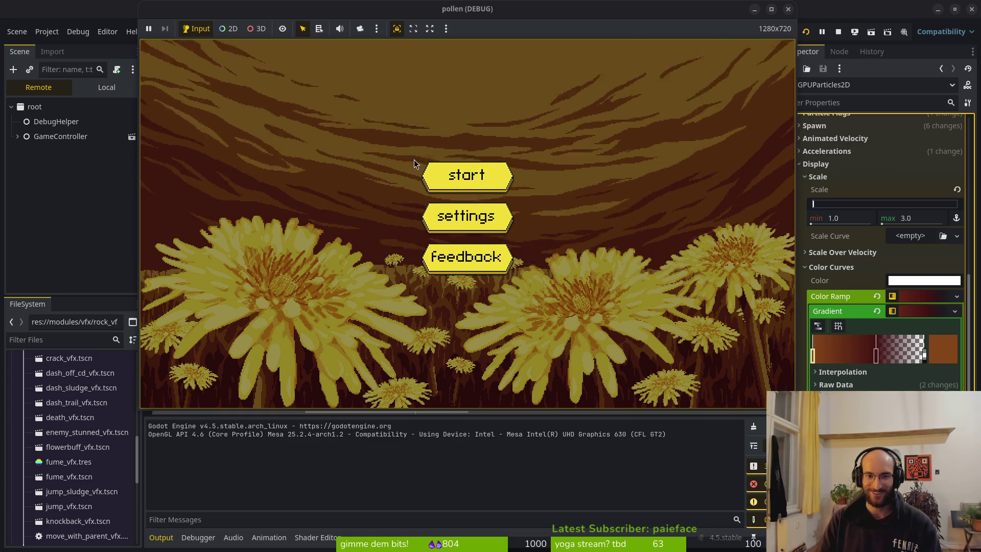
Step: Playtest the spider boss level from level select to check the rocks' brown trail, then stop the game
{"action": "left_click", "coordinate": [462, 176]}
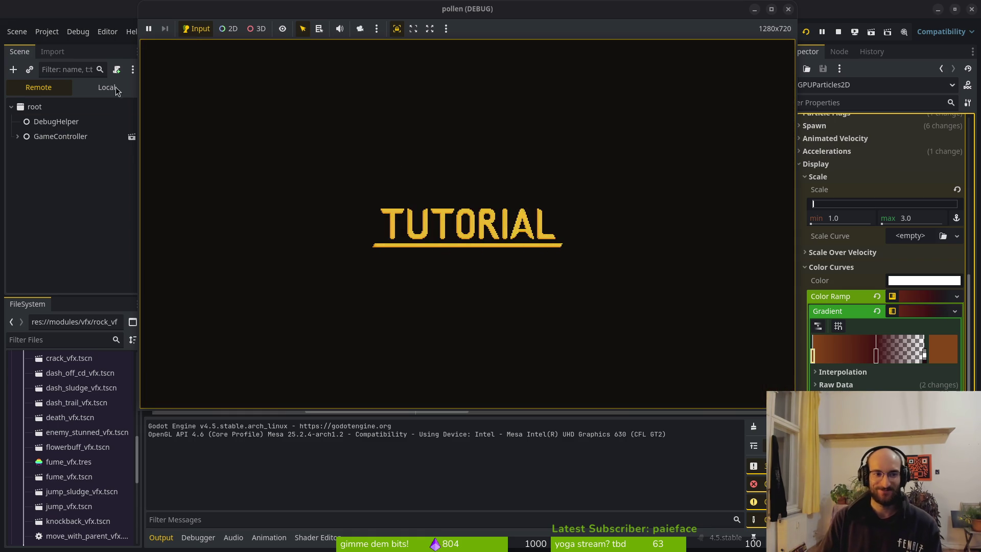
{"action": "key", "text": "Left"}
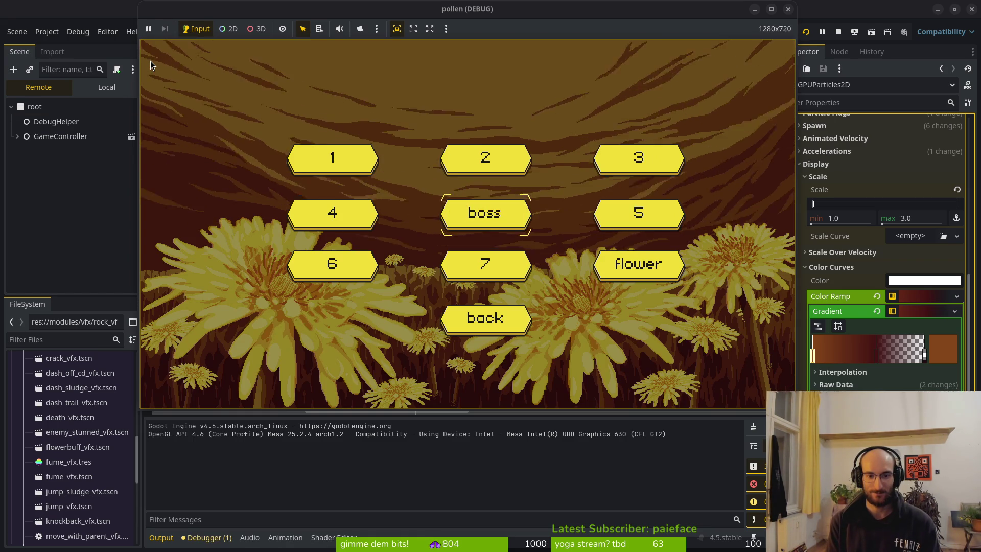
{"action": "key", "text": "Return"}
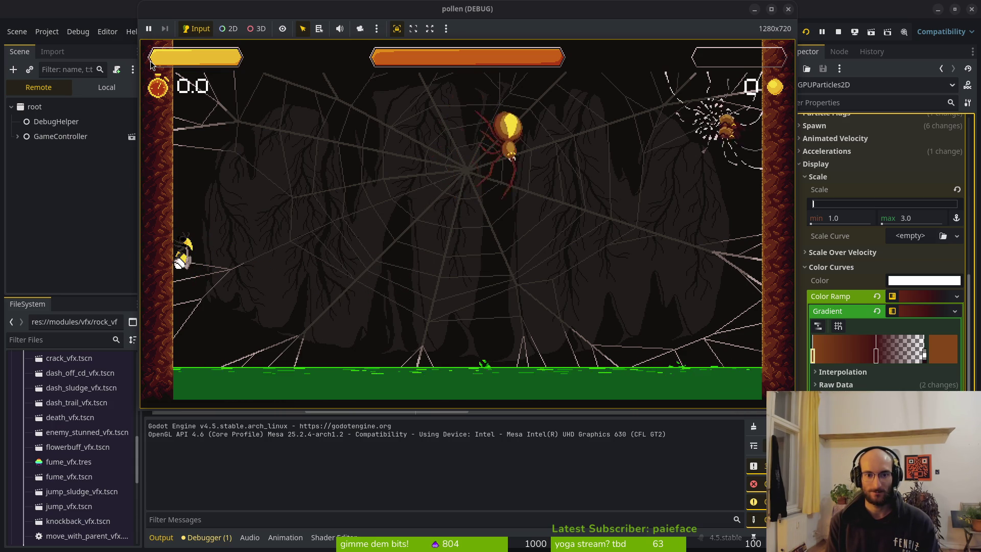
{"action": "key", "text": "space"}
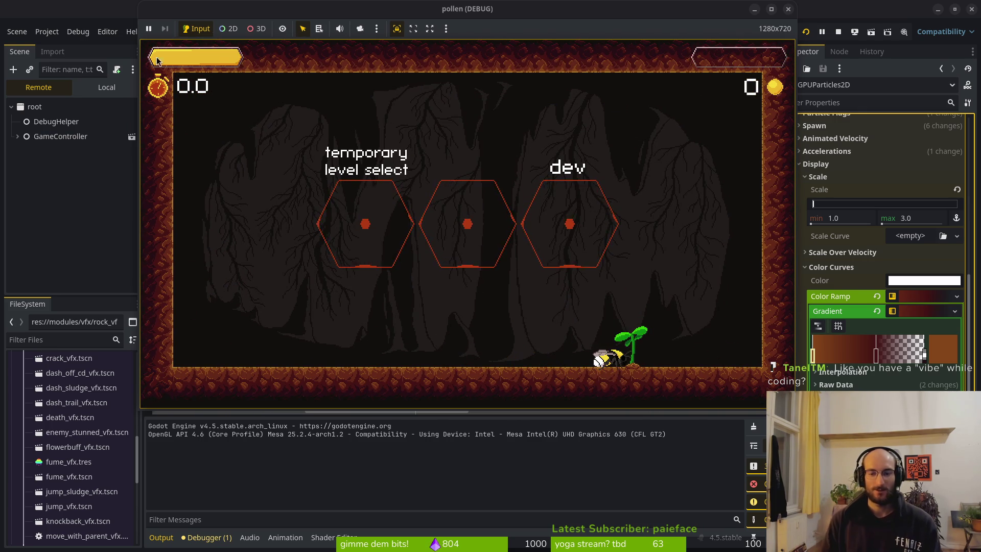
{"action": "key", "text": "F8"}
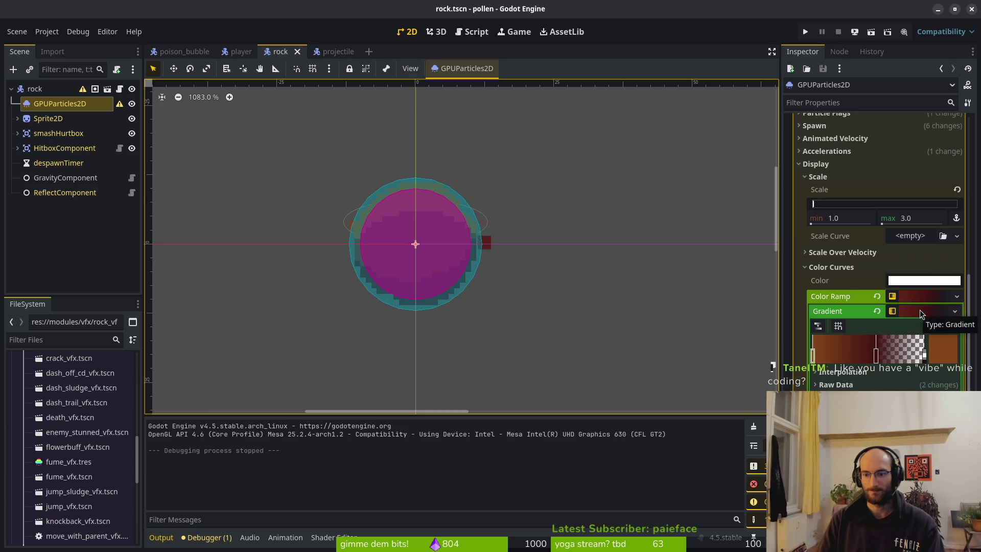
Step: Collapse Color Curves, Scale and Display in the Inspector, then expand and review the Accelerations section
{"action": "left_click", "coordinate": [869, 268]}
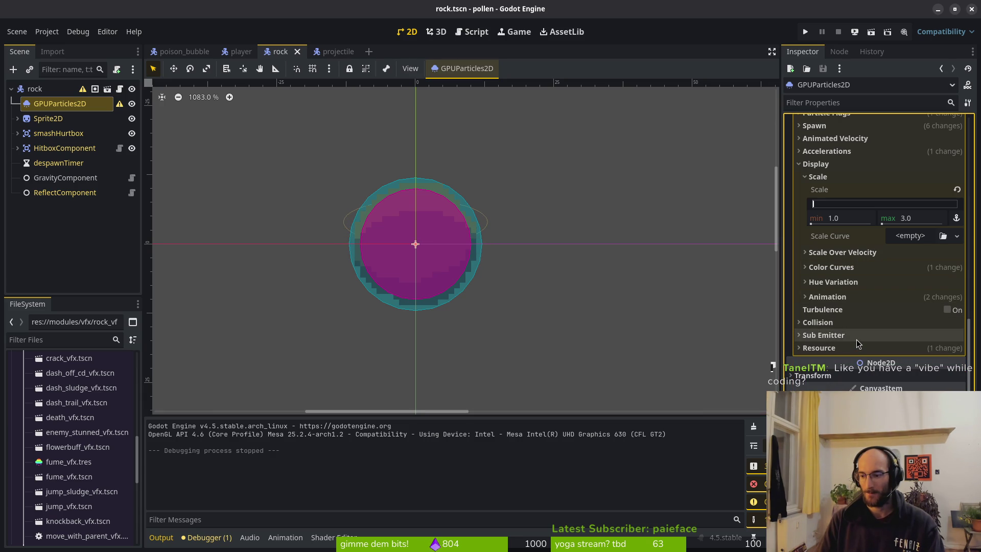
{"action": "scroll", "coordinate": [862, 347], "scroll_direction": "up", "scroll_amount": 3}
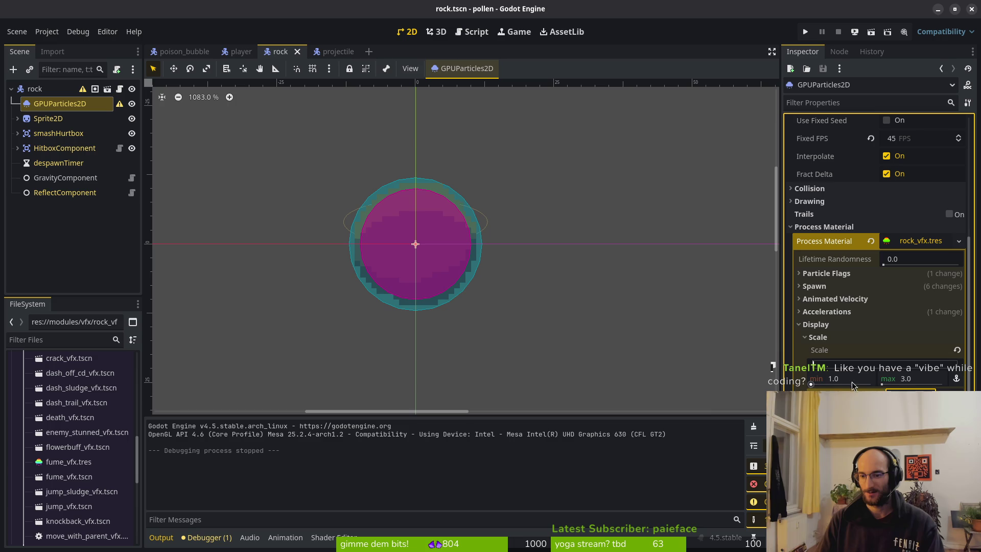
{"action": "left_click", "coordinate": [826, 339]}
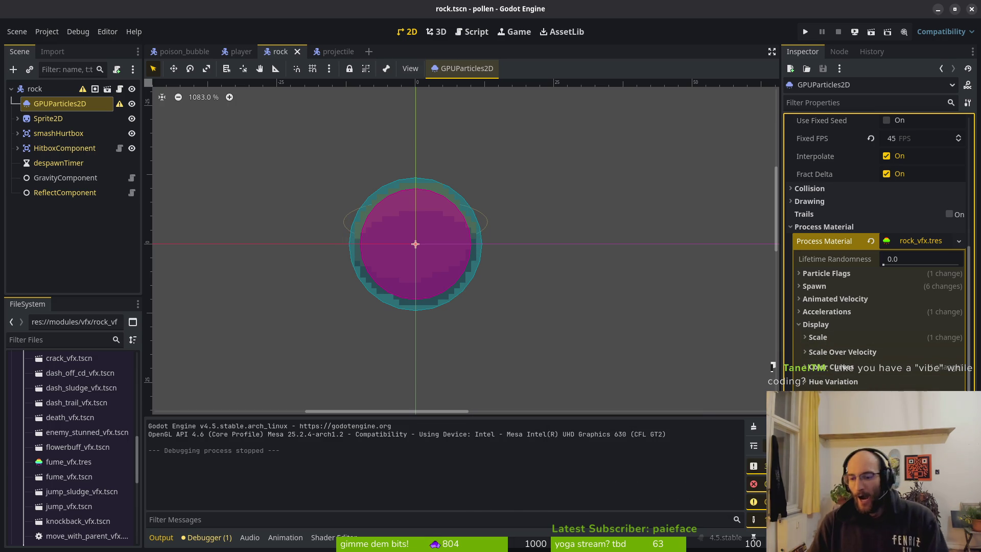
{"action": "left_click", "coordinate": [832, 324]}
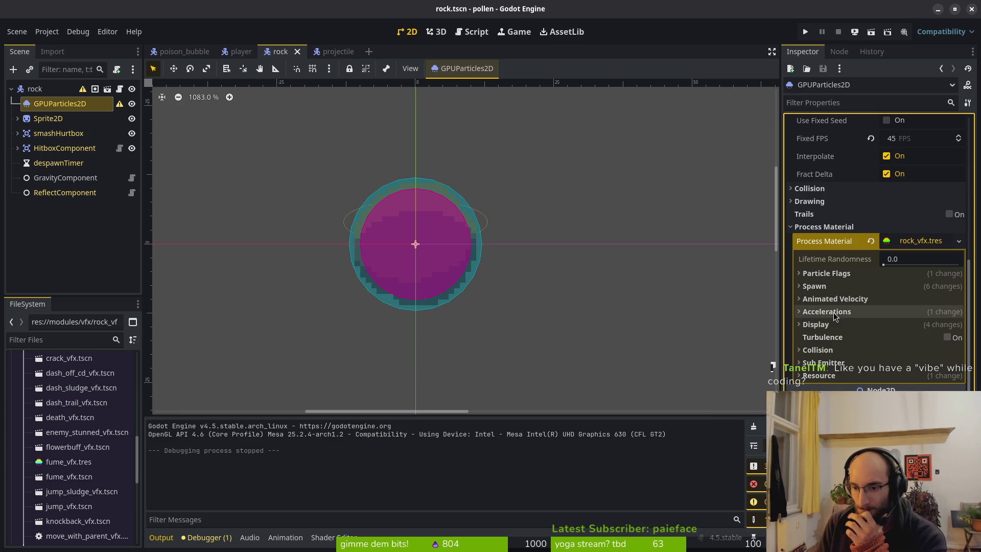
{"action": "left_click", "coordinate": [833, 312]}
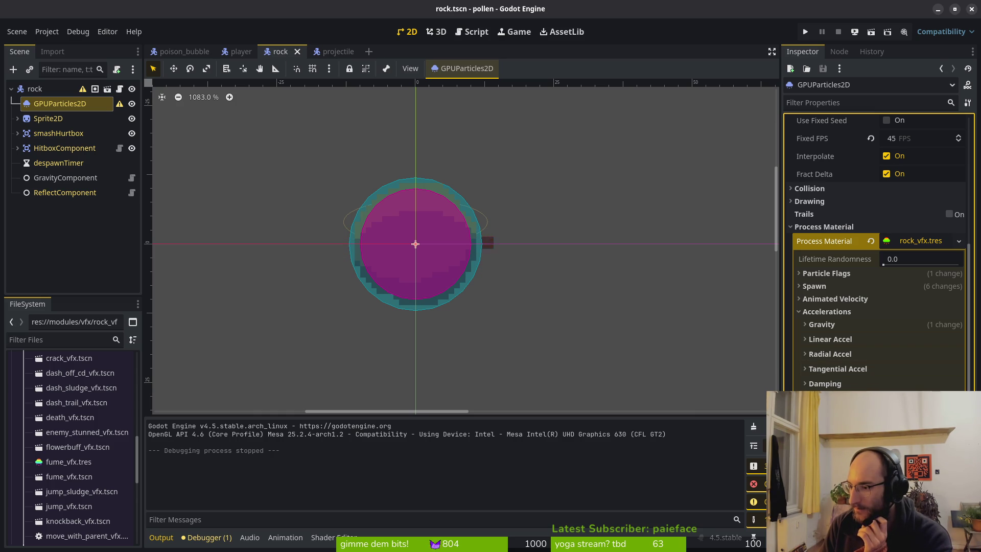
{"action": "left_click", "coordinate": [831, 312]}
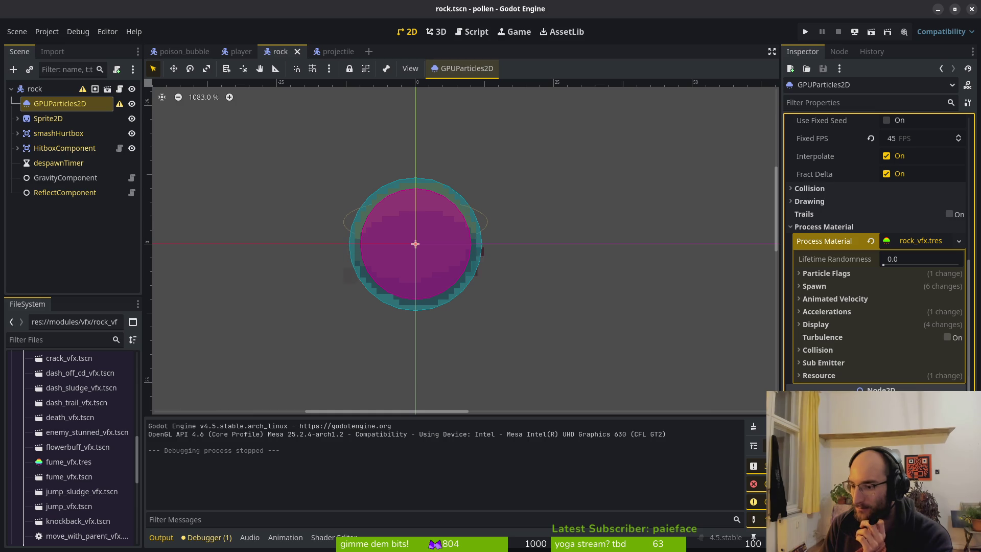
Step: Collapse the Process Material and Time sections of the rock particles in the Inspector
{"action": "left_click", "coordinate": [869, 226]}
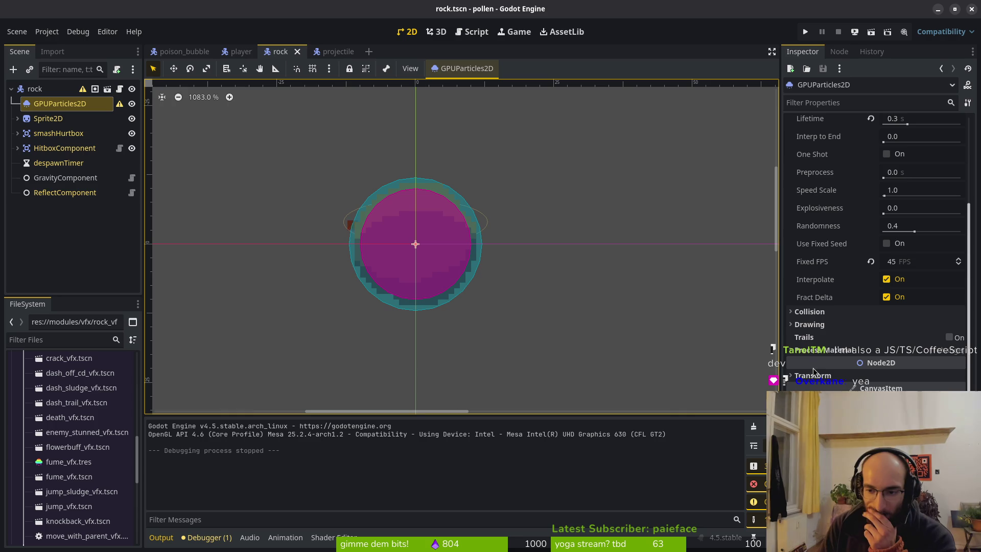
{"action": "scroll", "coordinate": [809, 307], "scroll_direction": "up", "scroll_amount": 3}
{"action": "left_click", "coordinate": [807, 214]}
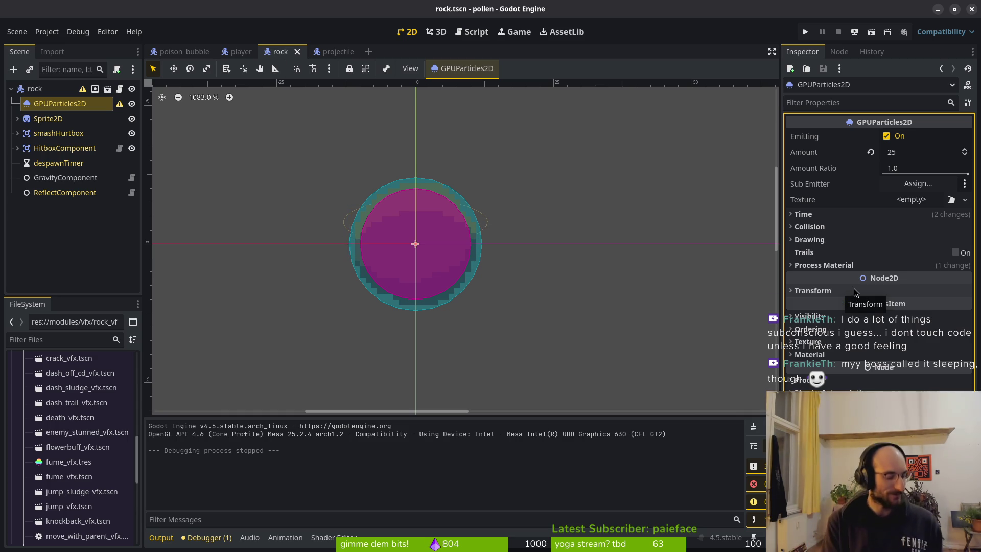
Step: Close the rock, player, projectile and poison_bubble scene tabs and switch to Aseprite
{"action": "scroll", "coordinate": [439, 184], "scroll_direction": "left", "scroll_amount": 3}
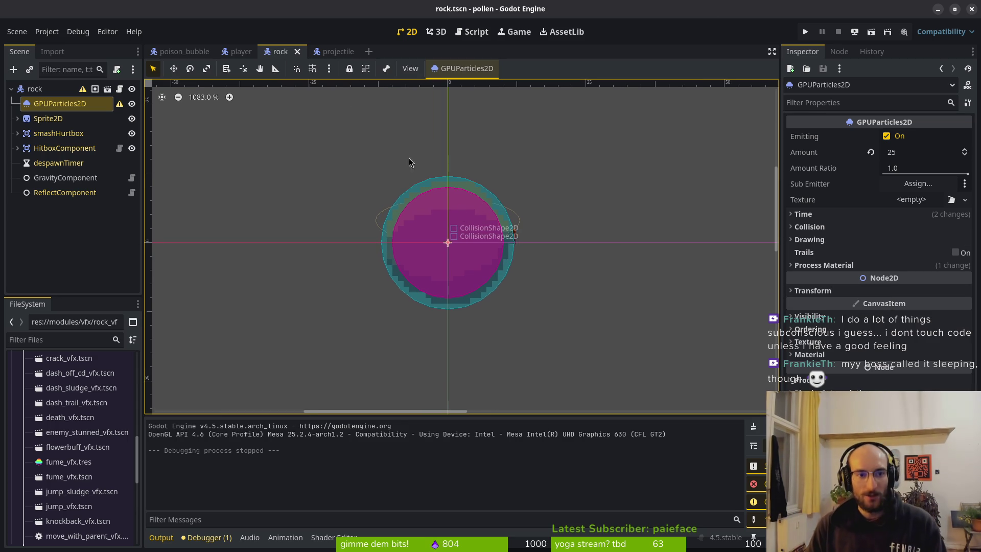
{"action": "middle_click", "coordinate": [271, 55]}
{"action": "middle_click", "coordinate": [243, 55]}
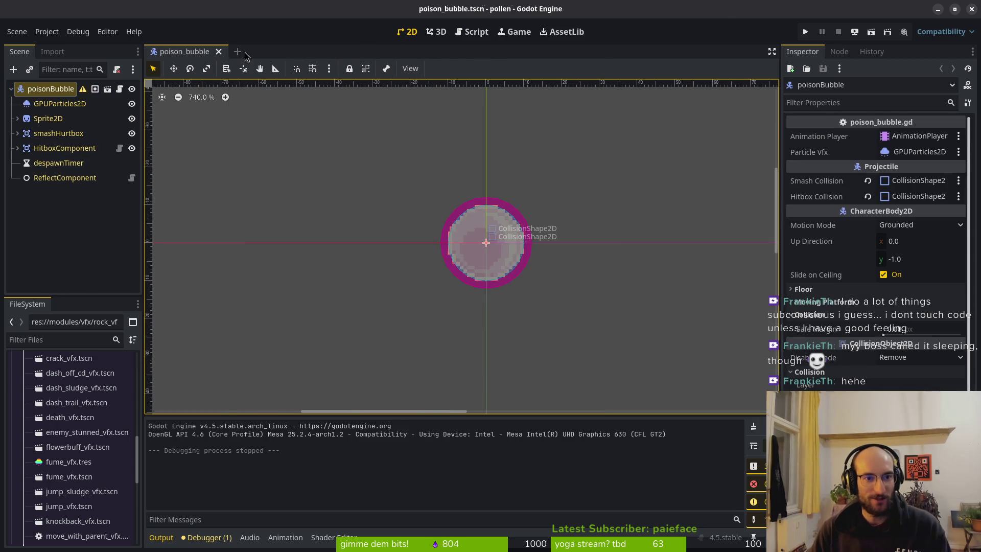
{"action": "middle_click", "coordinate": [250, 55]}
{"action": "middle_click", "coordinate": [200, 55]}
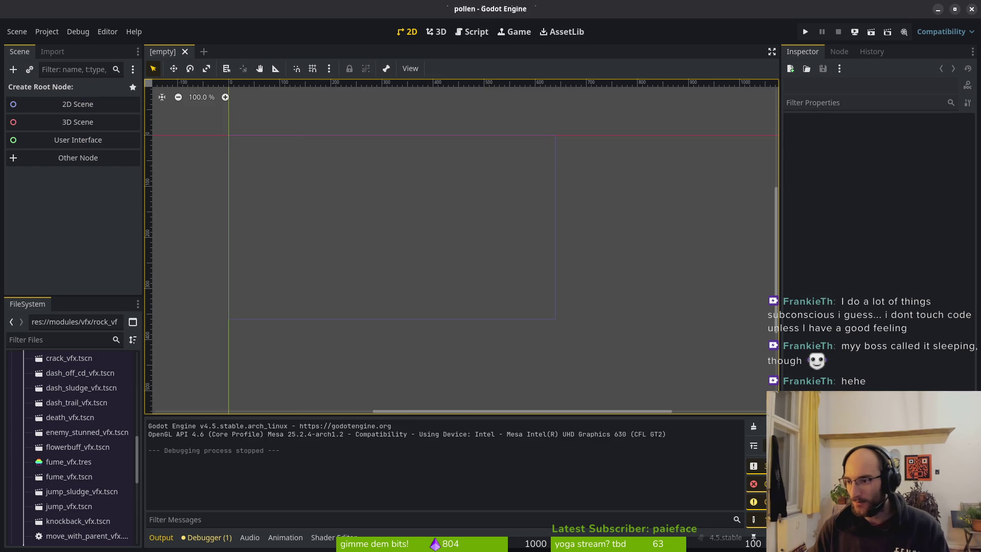
{"action": "key", "text": "alt+Tab"}
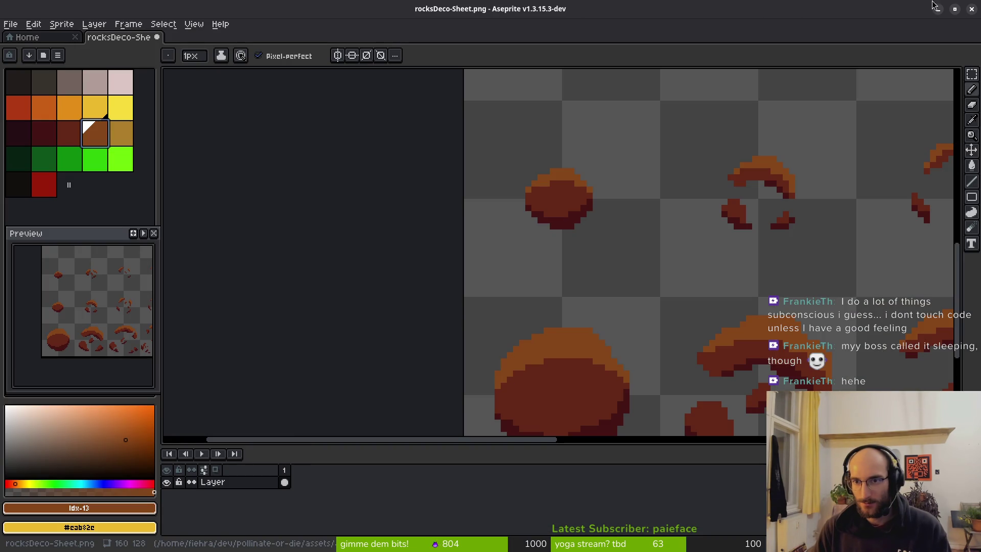
Step: Quit Aseprite without saving rocksDeco-Sheet.png and switch to the GitLab project in Firefox
{"action": "left_click", "coordinate": [971, 10]}
{"action": "left_click", "coordinate": [516, 308]}
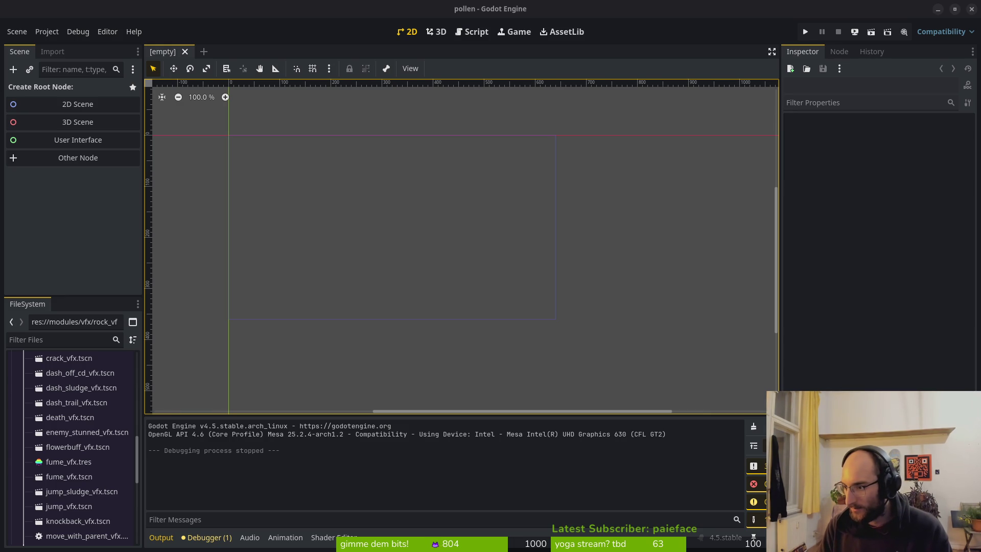
{"action": "key", "text": "alt+Tab"}
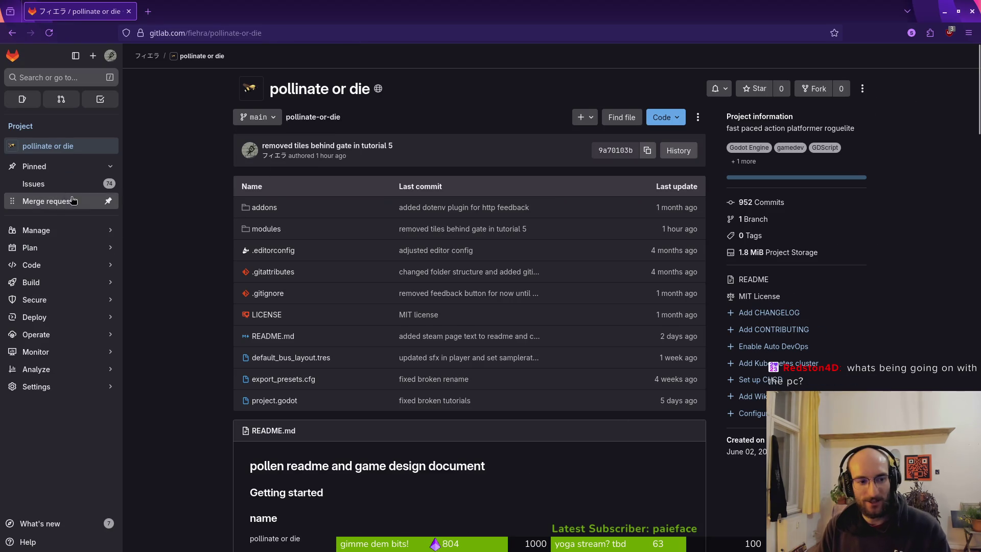
Step: Open issue #470 'add gpu particles to projectiles' from the project's Issues list
{"action": "left_click", "coordinate": [137, 189]}
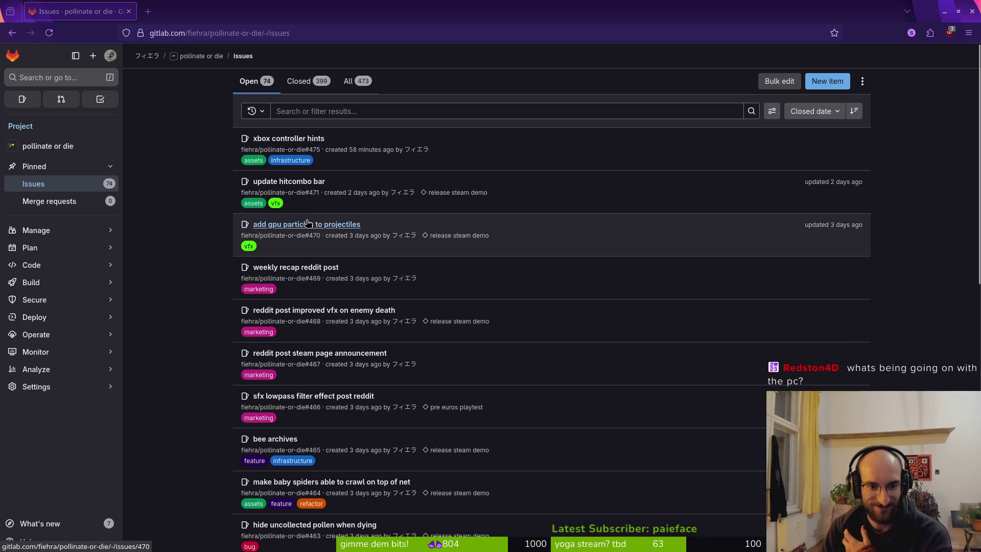
{"action": "middle_click", "coordinate": [287, 229]}
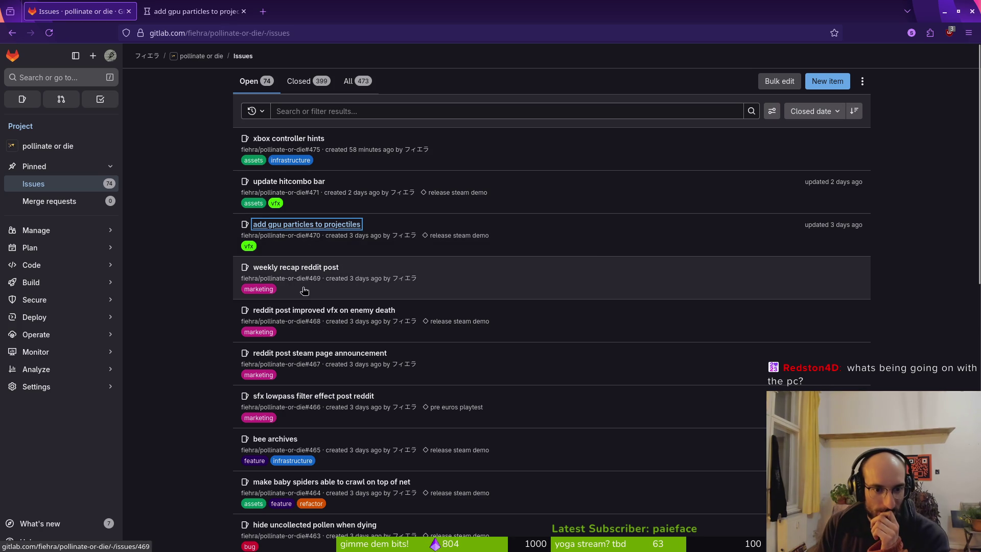
{"action": "scroll", "coordinate": [314, 226], "scroll_direction": "down", "scroll_amount": 5}
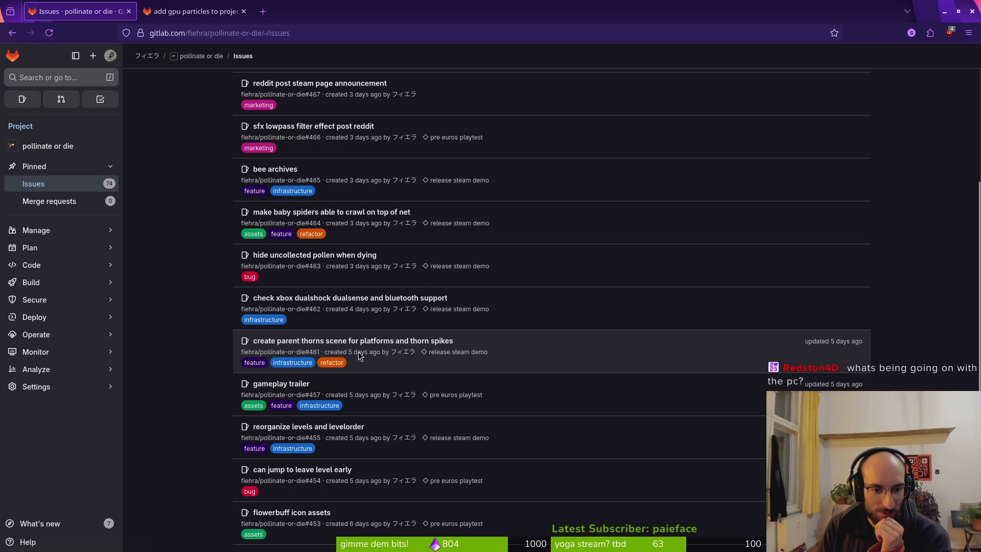
{"action": "scroll", "coordinate": [386, 349], "scroll_direction": "up", "scroll_amount": 5}
{"action": "key", "text": "ctrl+Tab"}
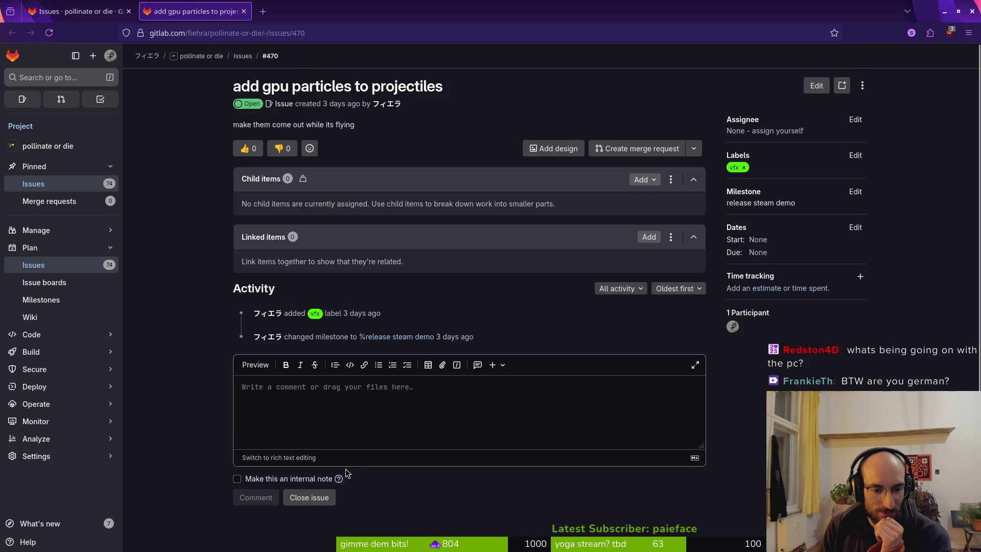
Step: Open the project's Milestones list in a new tab and switch to it
{"action": "mouse_move", "coordinate": [49, 232]}
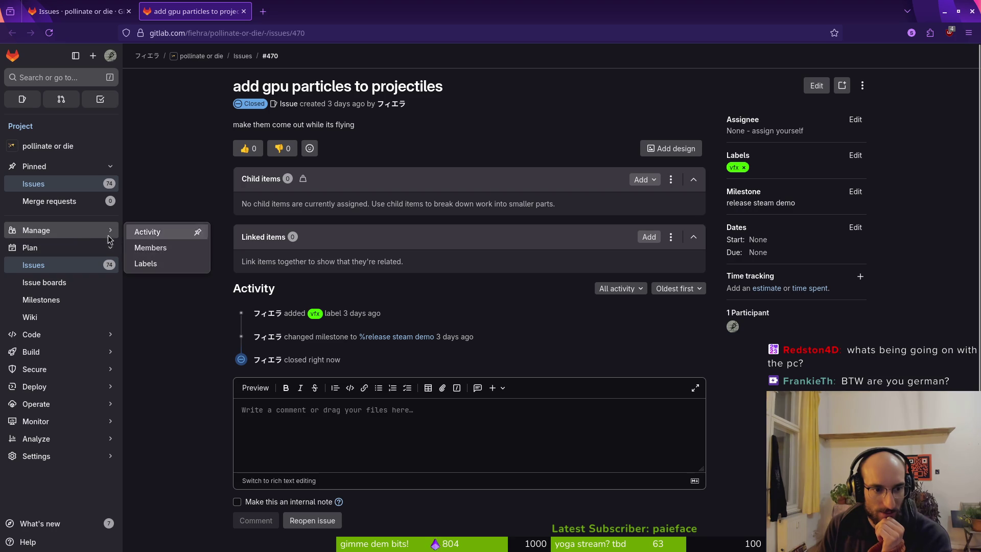
{"action": "middle_click", "coordinate": [44, 301]}
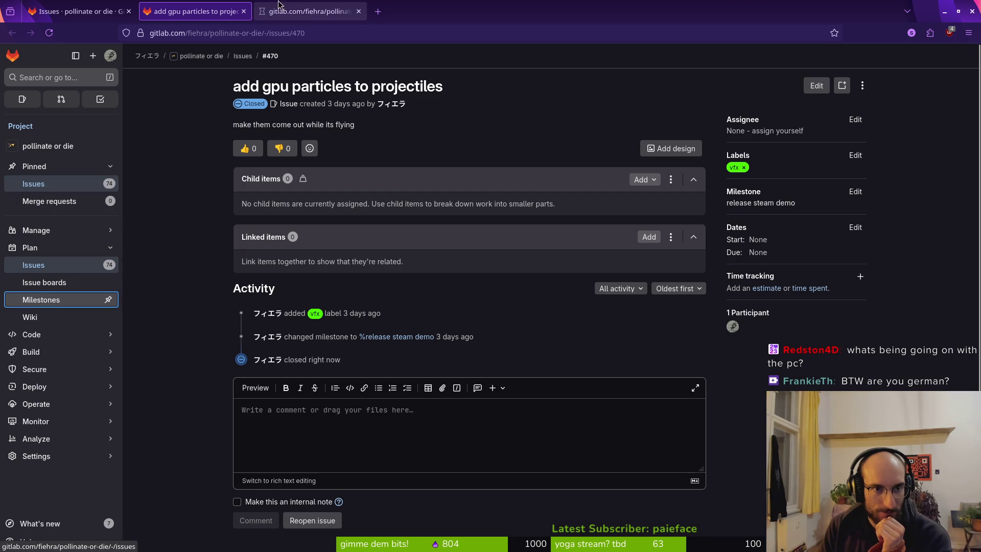
{"action": "key", "text": "ctrl+Tab"}
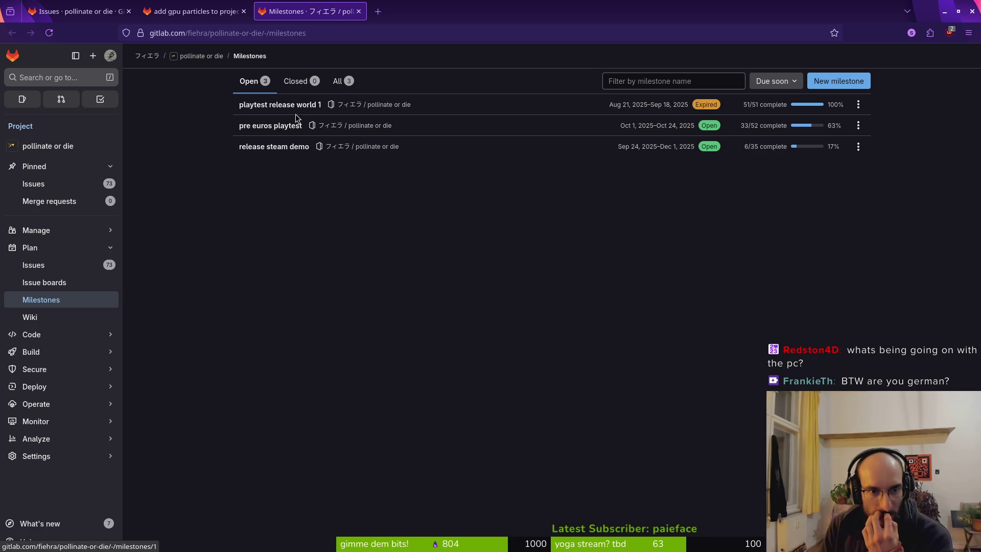
Step: Open the pre euros playtest milestone and close issue #328 'more vfx from rocks falling'
{"action": "left_click", "coordinate": [271, 132]}
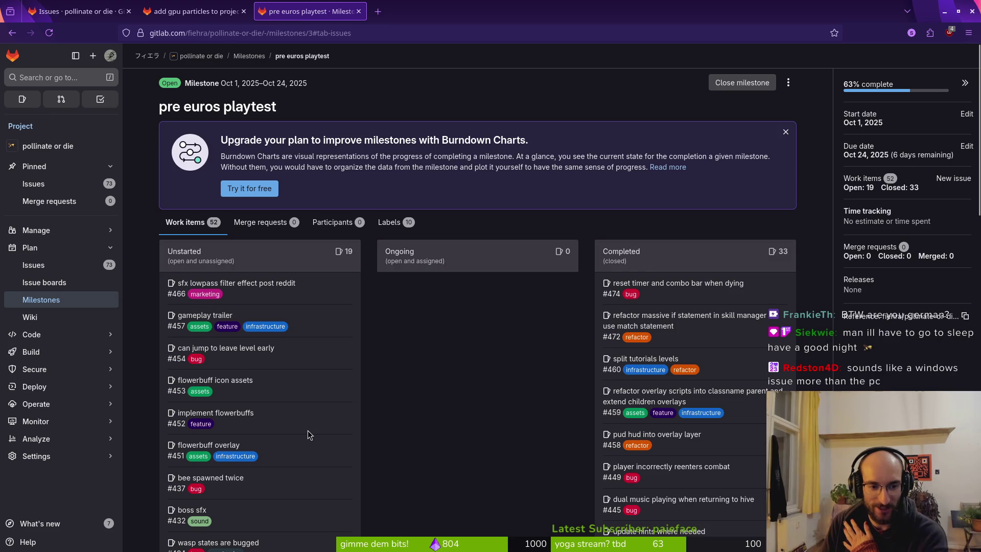
{"action": "scroll", "coordinate": [318, 399], "scroll_direction": "down", "scroll_amount": 3}
{"action": "scroll", "coordinate": [299, 276], "scroll_direction": "down", "scroll_amount": 3}
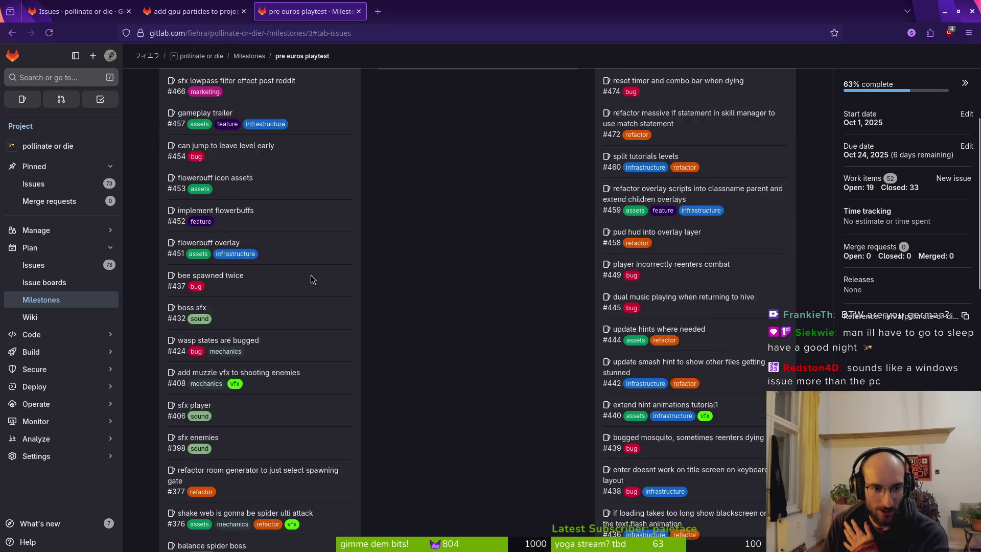
{"action": "scroll", "coordinate": [356, 340], "scroll_direction": "down", "scroll_amount": 3}
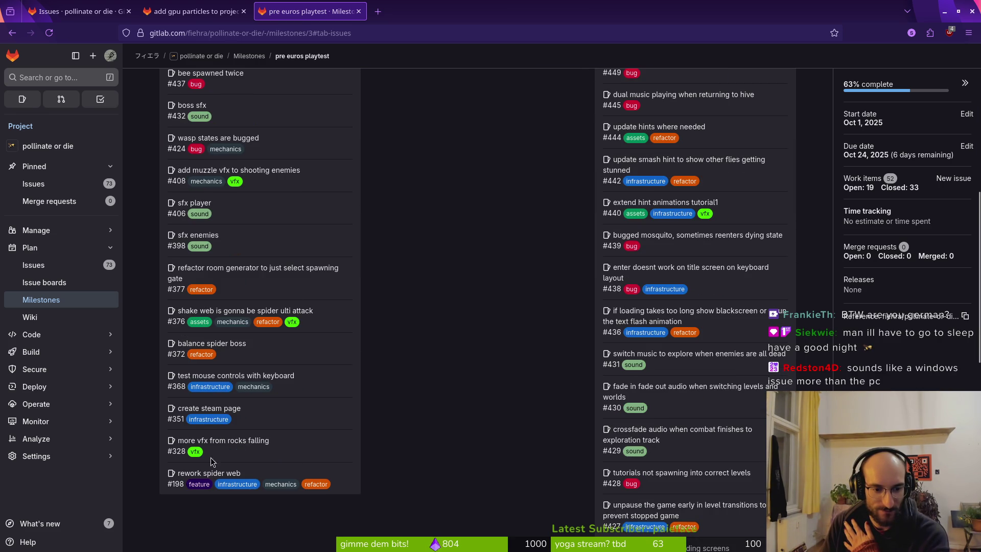
{"action": "middle_click", "coordinate": [256, 443]}
{"action": "left_click", "coordinate": [422, 14]}
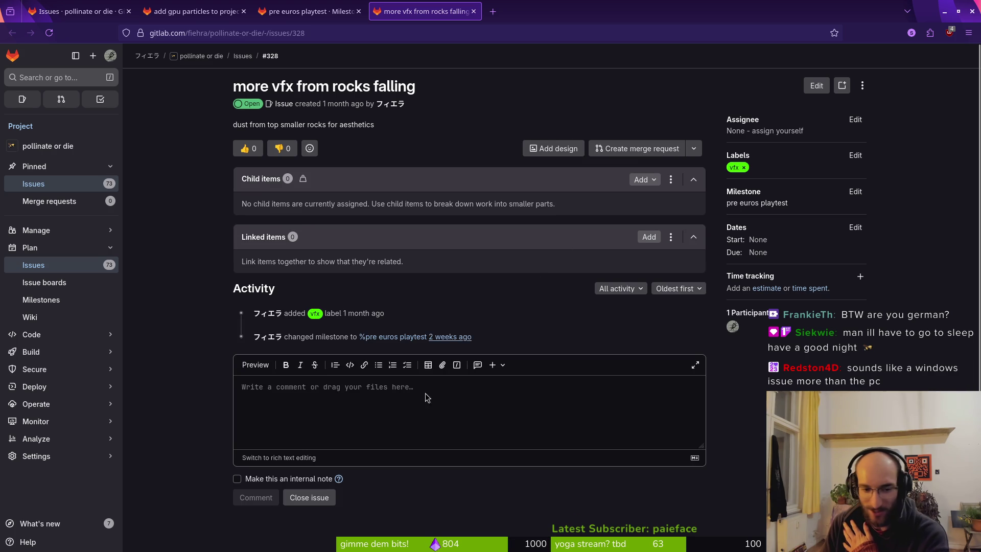
{"action": "left_click", "coordinate": [323, 500]}
Step: Close both finished issue tabs and reload the milestone, now showing 65% complete
{"action": "left_click", "coordinate": [312, 11]}
{"action": "left_click", "coordinate": [413, 15]}
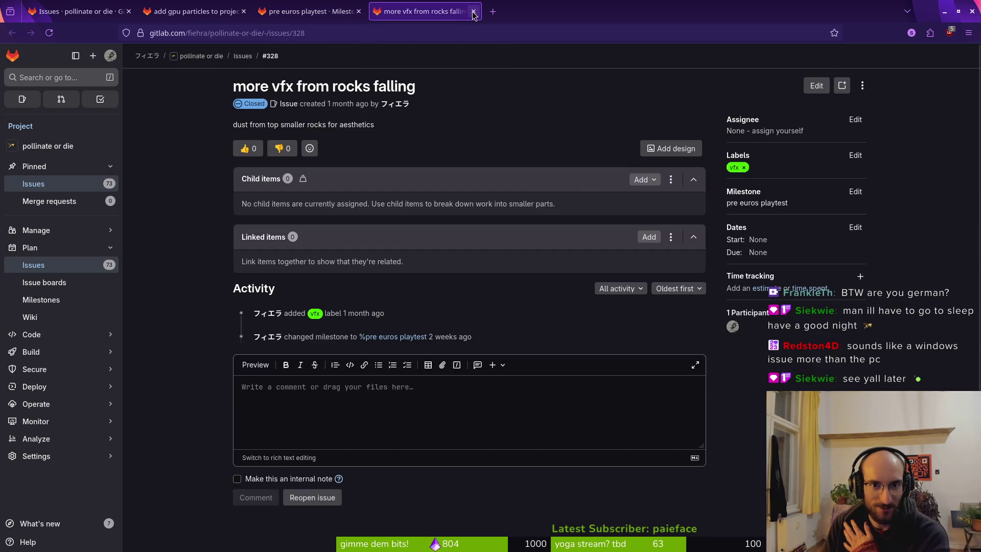
{"action": "middle_click", "coordinate": [413, 18]}
{"action": "left_click", "coordinate": [215, 13]}
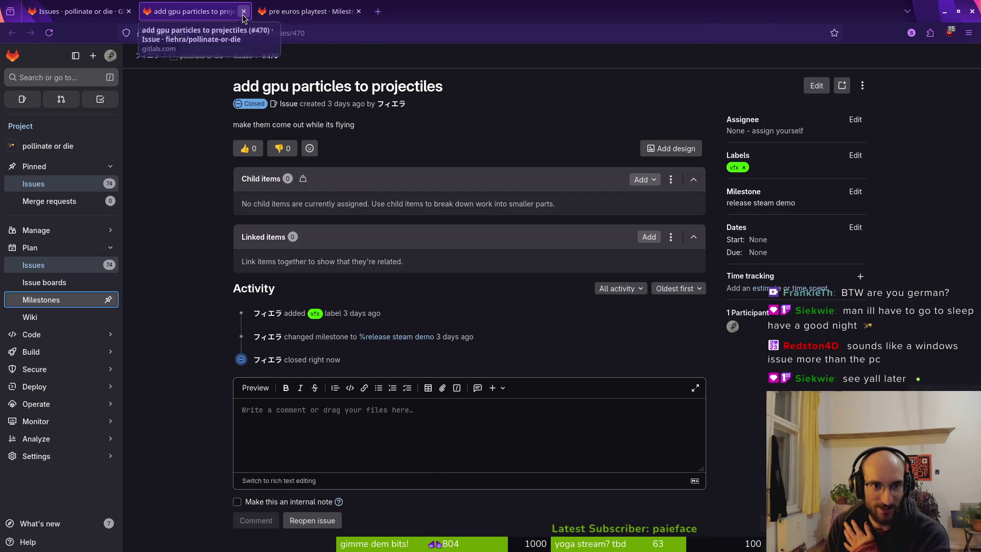
{"action": "left_click", "coordinate": [243, 12]}
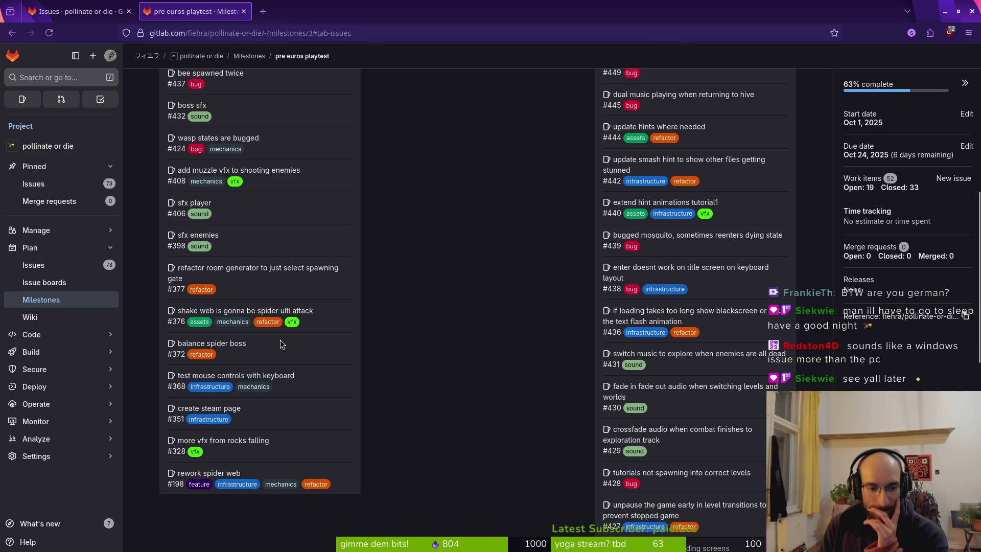
{"action": "scroll", "coordinate": [258, 450], "scroll_direction": "up", "scroll_amount": 2}
{"action": "key", "text": "F5"}
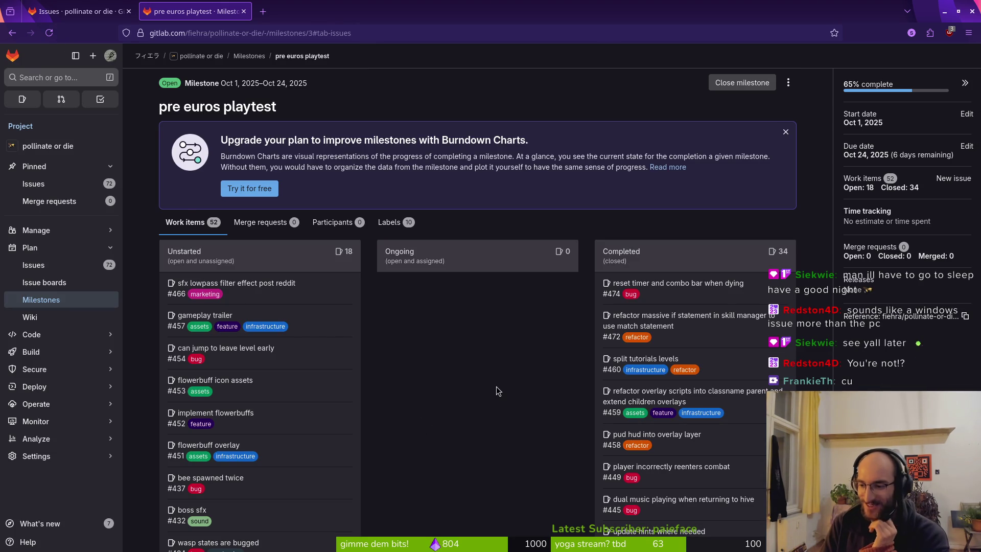
{"action": "key", "text": "super"}
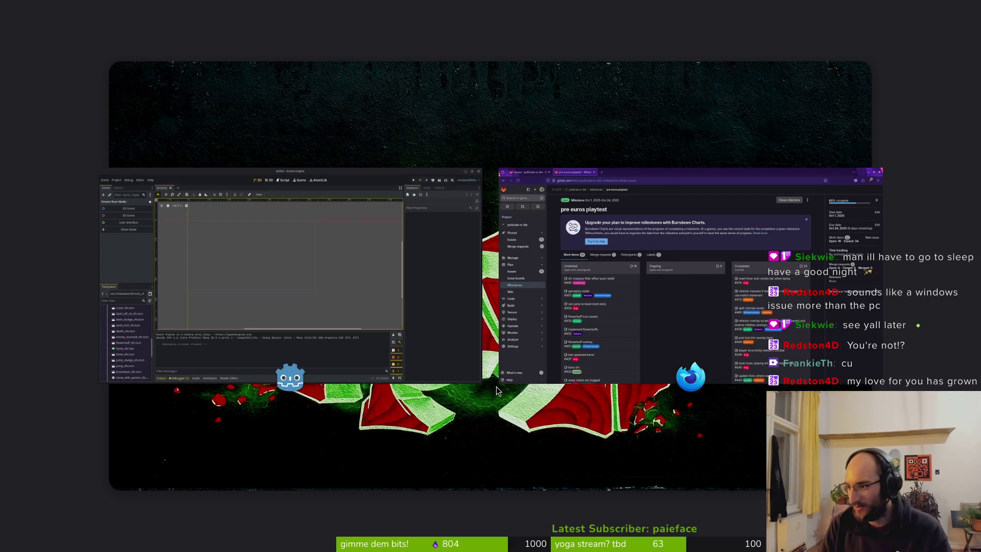
{"action": "key", "text": "super"}
{"action": "scroll", "coordinate": [307, 410], "scroll_direction": "down", "scroll_amount": 5}
{"action": "left_click", "coordinate": [309, 412]}
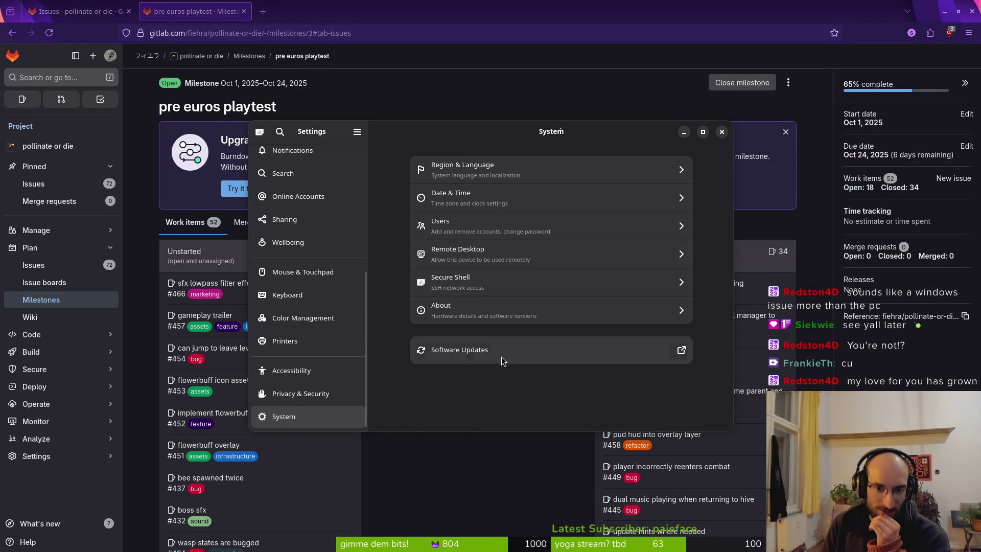
{"action": "left_click", "coordinate": [457, 307]}
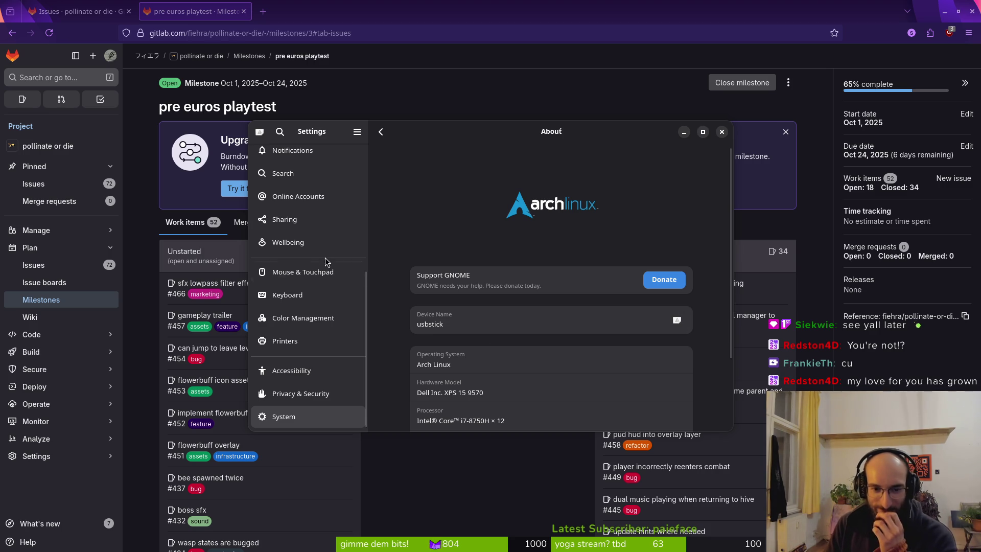
{"action": "scroll", "coordinate": [587, 383], "scroll_direction": "down", "scroll_amount": 3}
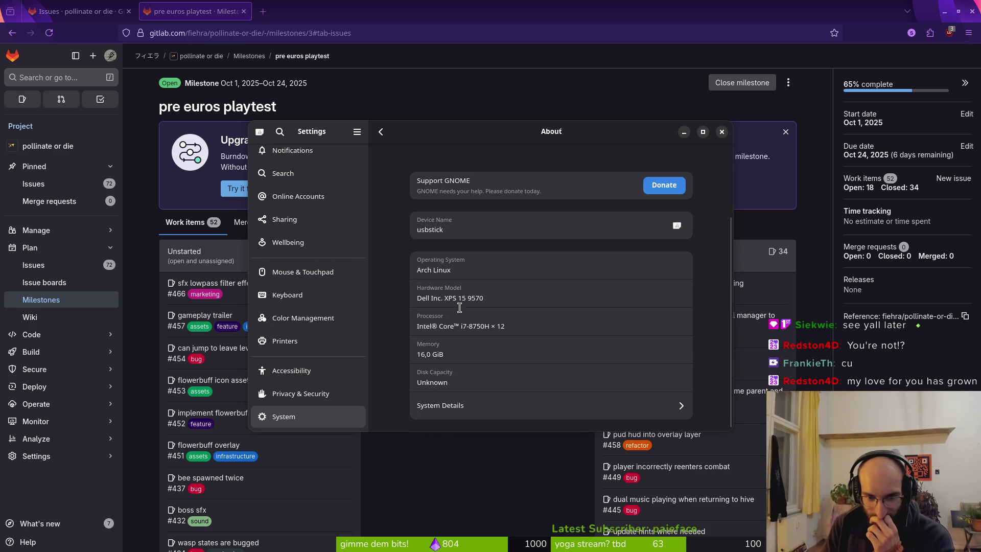
{"action": "left_click_drag", "start_coordinate": [732, 218], "coordinate": [722, 134]}
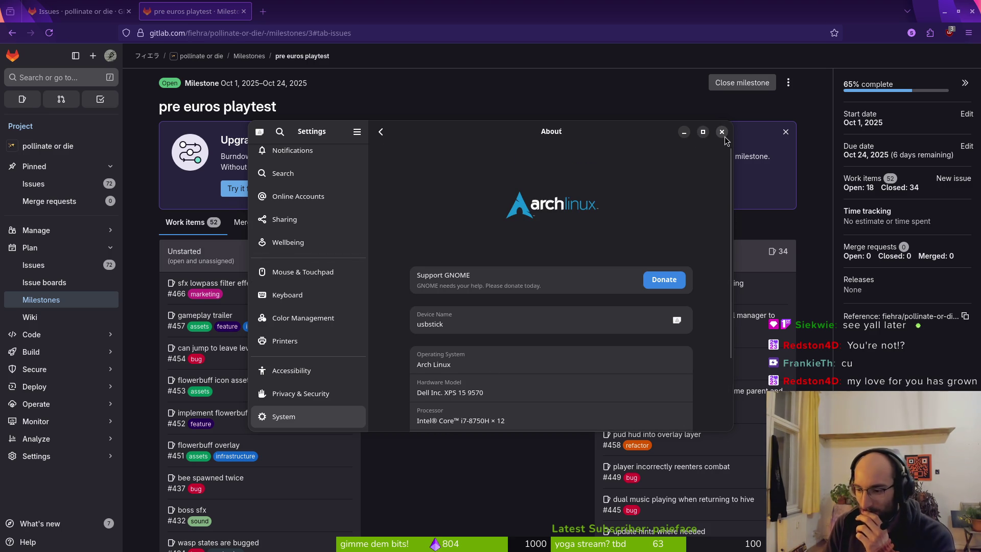
{"action": "left_click", "coordinate": [722, 133]}
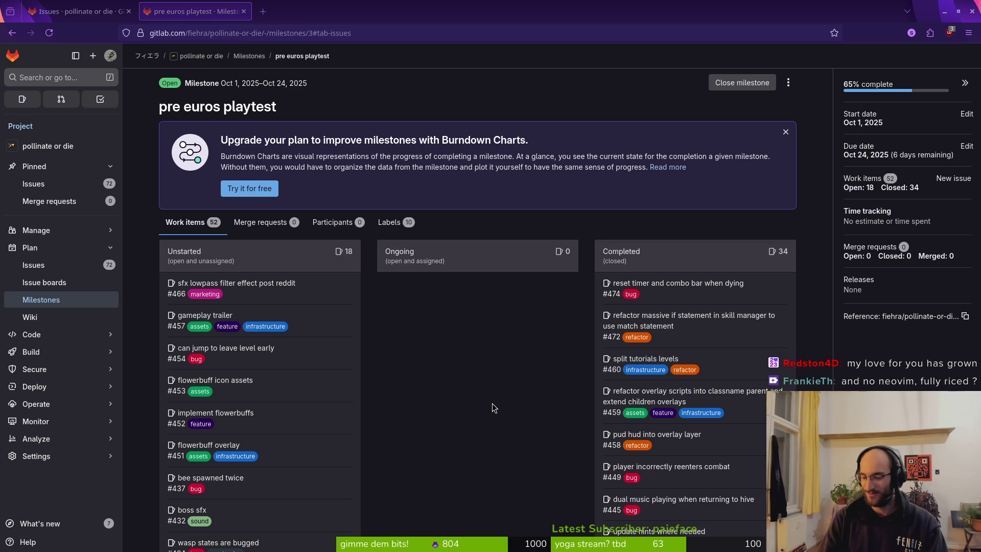
Step: Open a full-screen terminal, launch vim in the home folder, and quit it
{"action": "key", "text": "super+Return"}
{"action": "type", "text": "vim"}
{"action": "key", "text": "Return"}
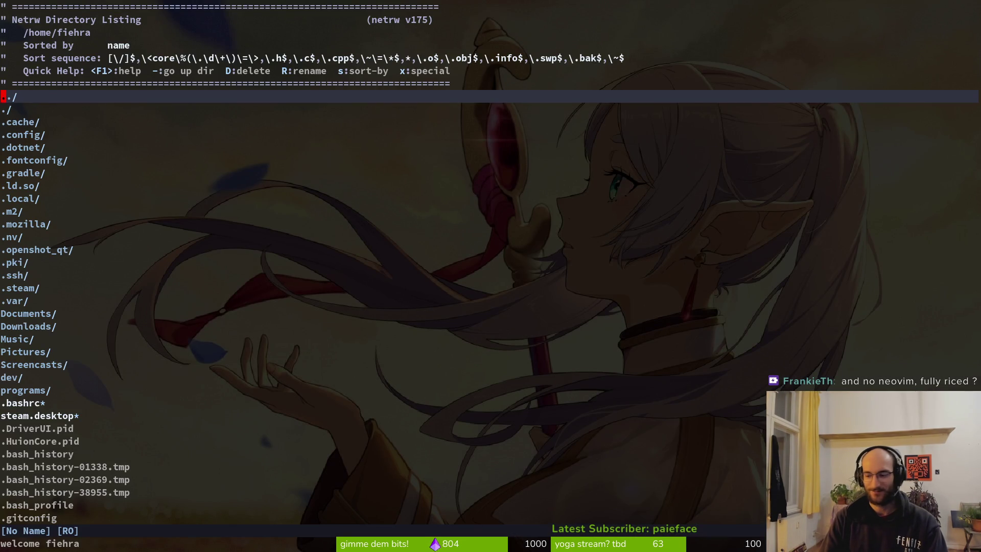
{"action": "type", "text": "j:w"}
{"action": "key", "text": "Return"}
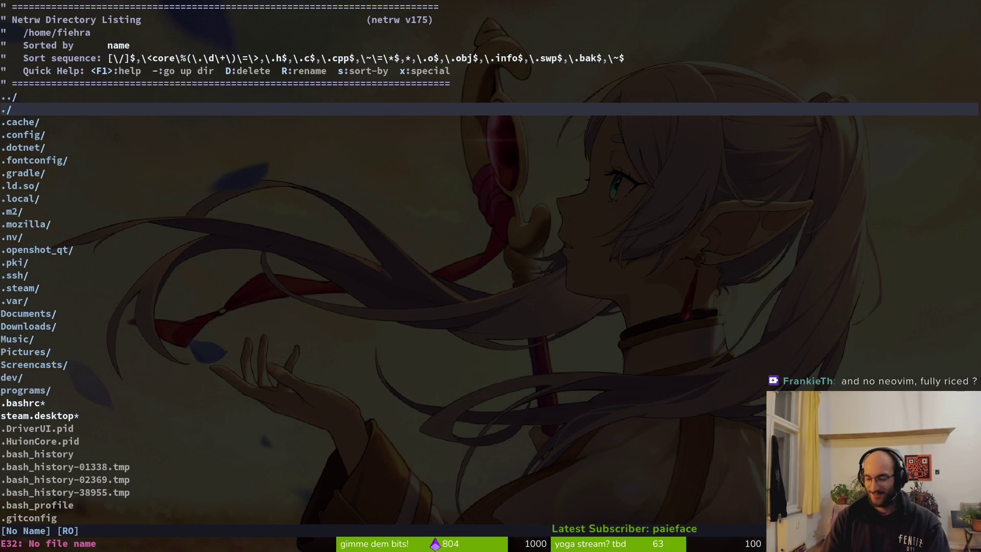
{"action": "type", "text": ":q"}
{"action": "key", "text": "Return"}
Step: Change into dev/pollinate-or-die/ and launch vim there after a mistyped command
{"action": "type", "text": "cd dev/pol"}
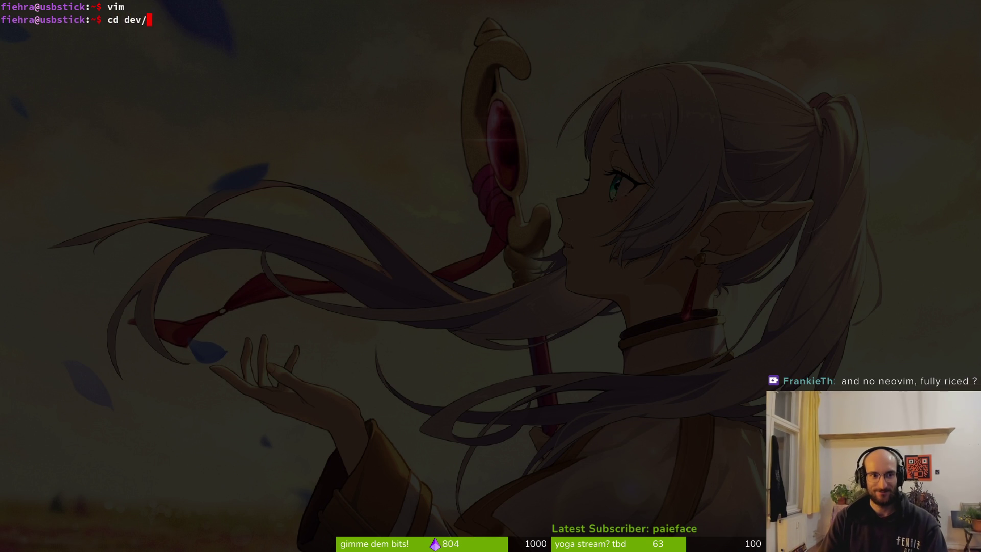
{"action": "key", "text": "Tab"}
{"action": "key", "text": "Return"}
{"action": "type", "text": "vim"}
{"action": "key", "text": "BackSpace"}
{"action": "key", "text": "BackSpace"}
{"action": "key", "text": "BackSpace"}
{"action": "type", "text": "nvim"}
{"action": "key", "text": "BackSpace"}
{"action": "key", "text": "BackSpace"}
{"action": "key", "text": "BackSpace"}
{"action": "type", "text": "nim"}
{"action": "key", "text": "Return"}
{"action": "type", "text": "vim"}
{"action": "key", "text": "Return"}
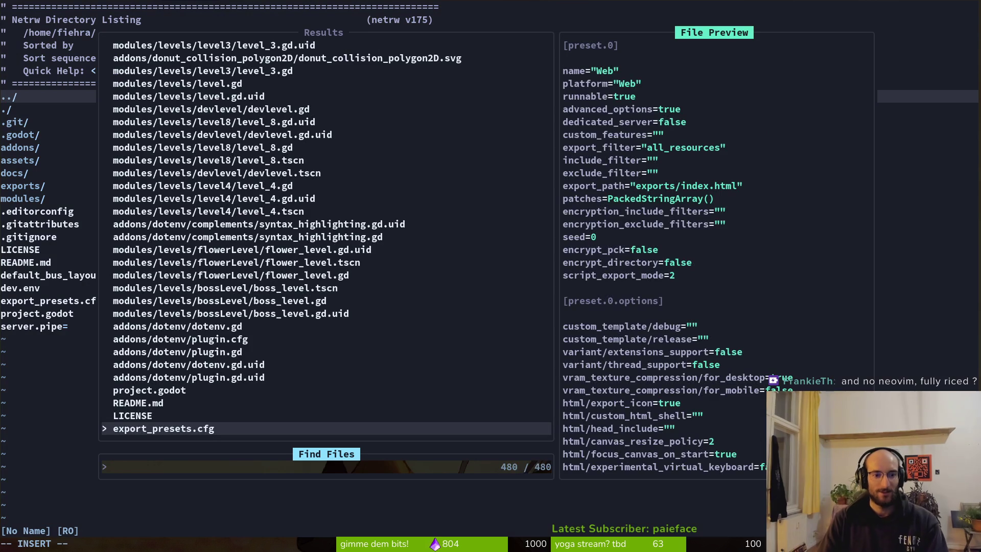
Step: Dismiss vim's find-files popup, quit vim, and bring the Aseprite window forward
{"action": "key", "text": "Escape"}
{"action": "key", "text": "Escape"}
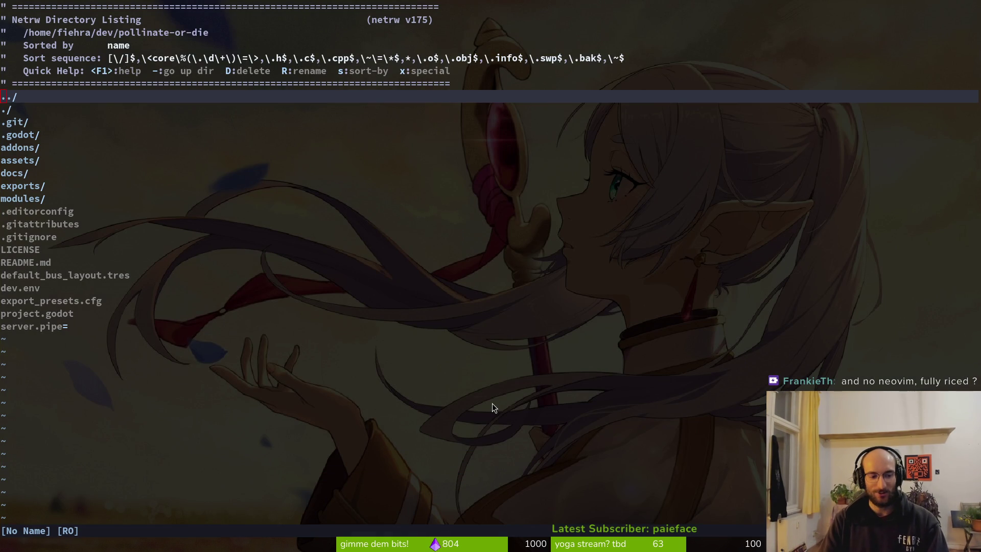
{"action": "type", "text": ":wq"}
{"action": "key", "text": "Return"}
{"action": "type", "text": ":q"}
{"action": "key", "text": "Return"}
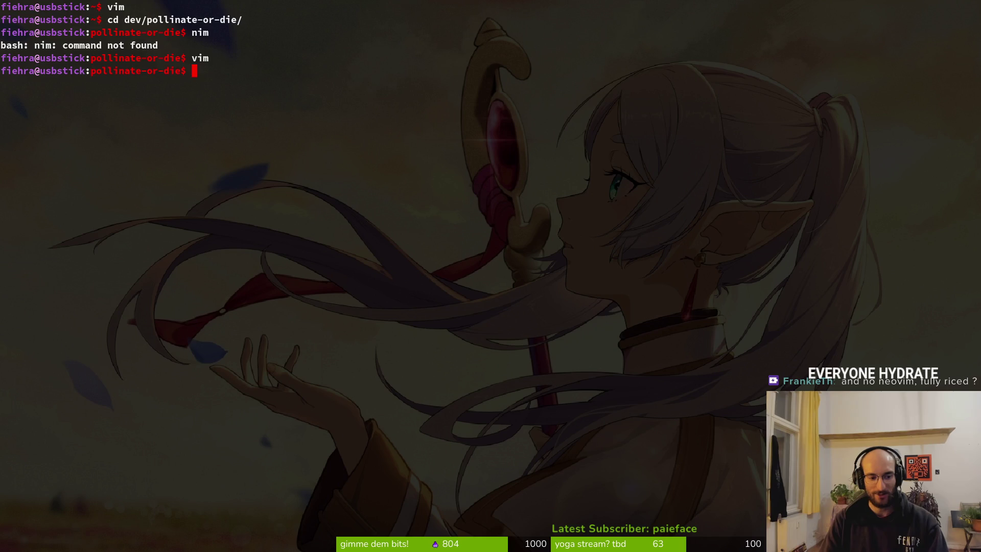
{"action": "key", "text": "super"}
{"action": "left_click", "coordinate": [498, 408]}
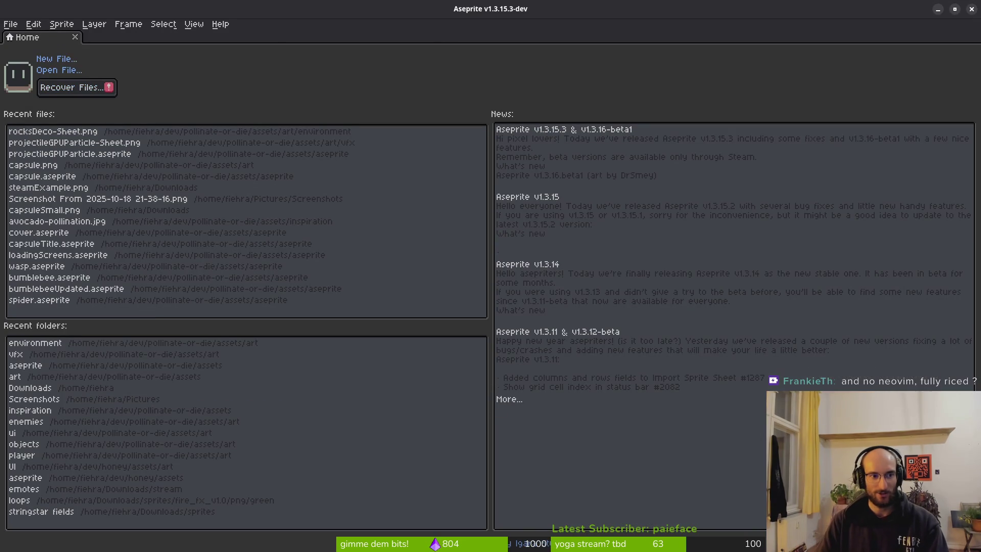
Step: Create a new 96 × 32 px sprite from the Home tab's New File dialog
{"action": "left_click", "coordinate": [58, 59]}
{"action": "key", "text": "super"}
{"action": "key", "text": "super"}
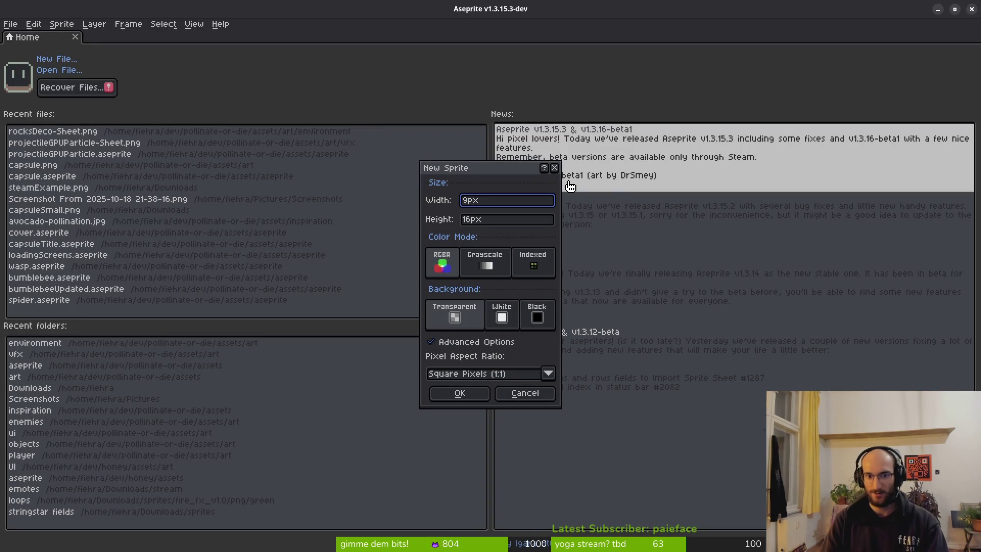
{"action": "key", "text": "Tab"}
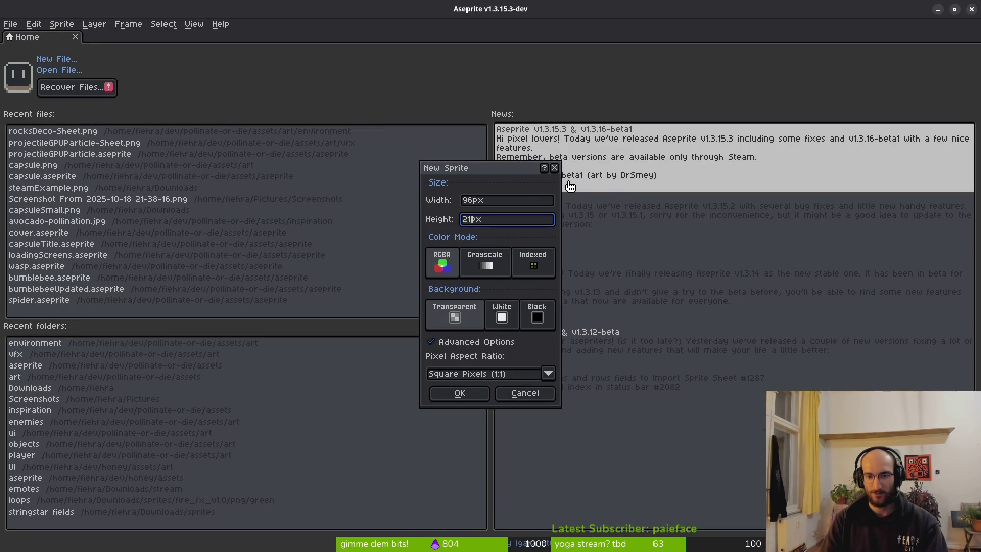
{"action": "type", "text": "3"}
{"action": "key", "text": "Return"}
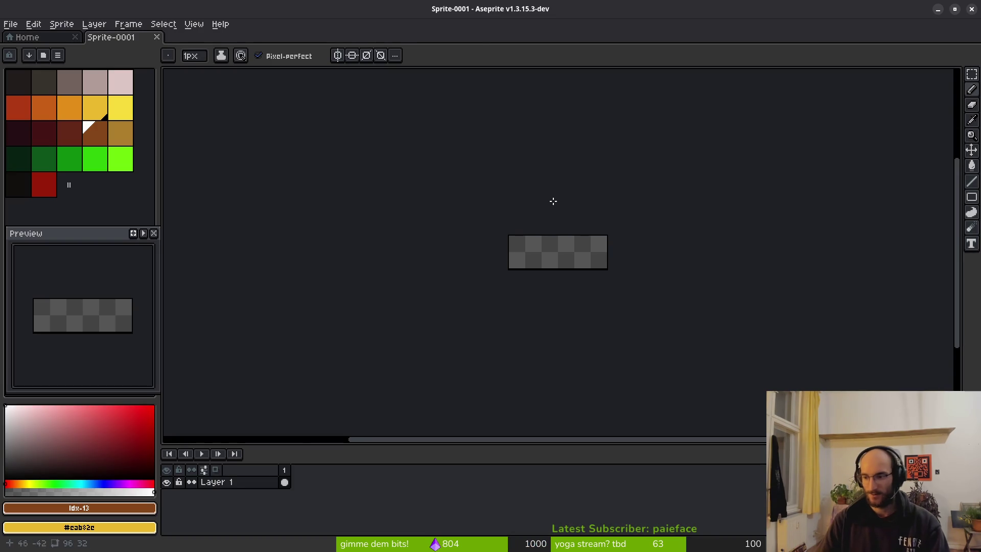
{"action": "scroll", "coordinate": [618, 280], "scroll_direction": "right", "scroll_amount": 1}
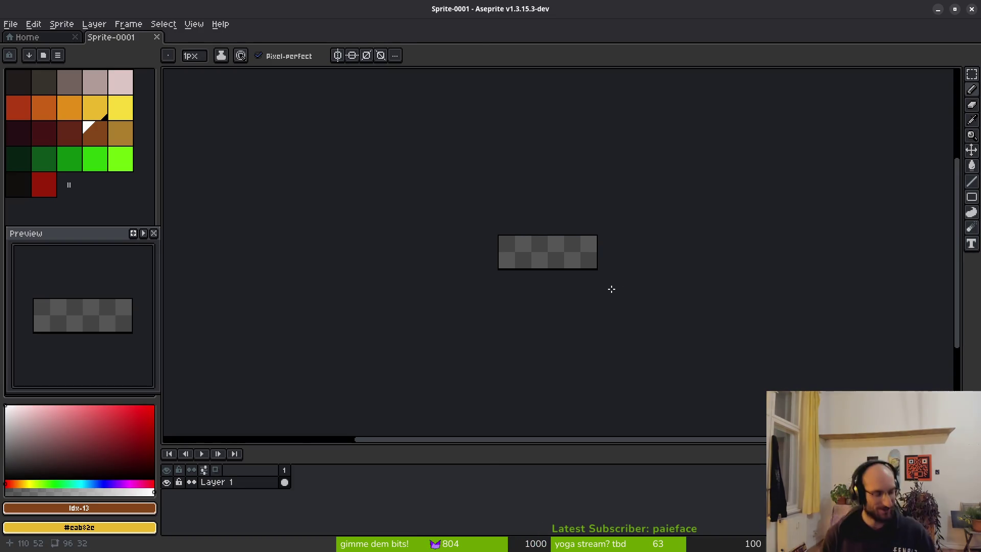
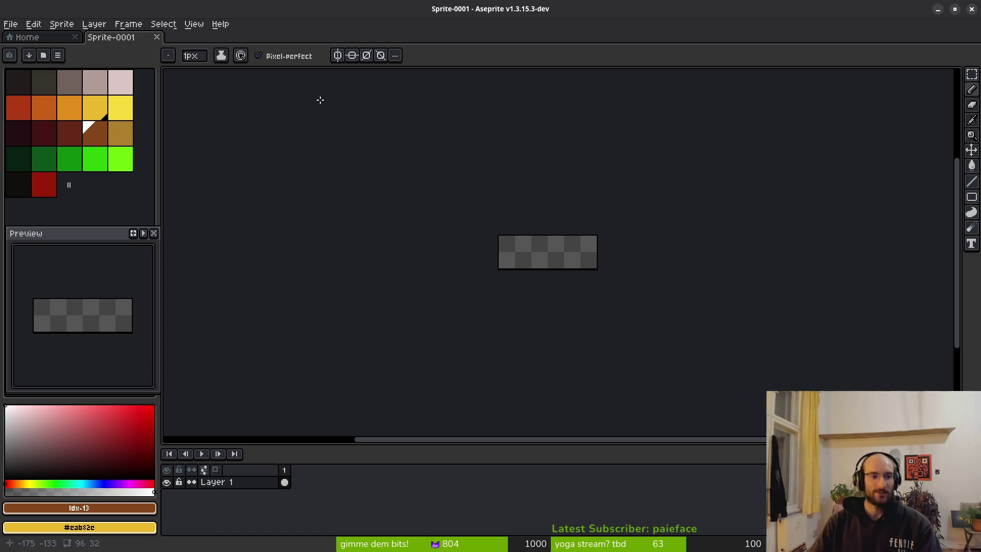
Step: Draw a thin grey horizontal line across the middle of the 96×32 sprite on Layer 1
{"action": "scroll", "coordinate": [442, 251], "scroll_direction": "up", "scroll_amount": 3}
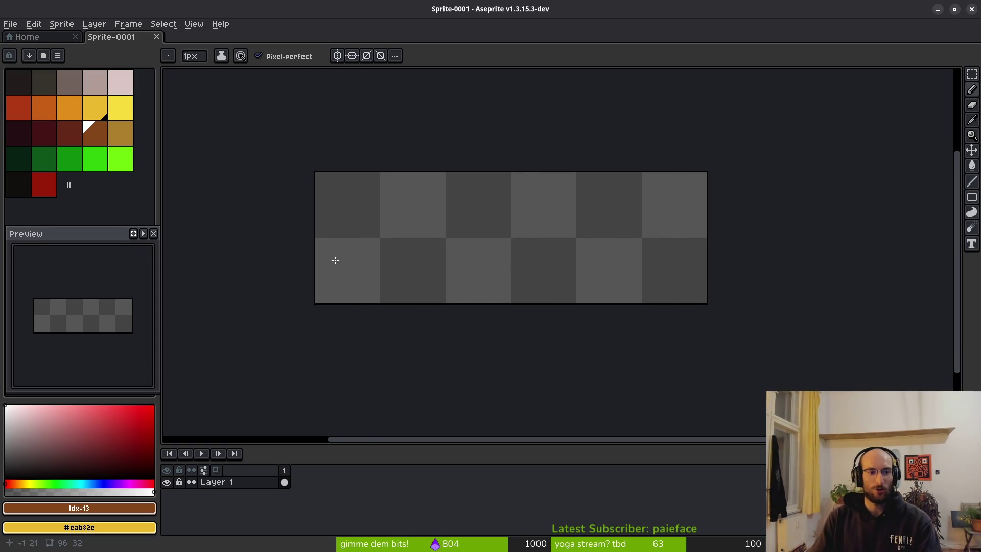
{"action": "scroll", "coordinate": [554, 258], "scroll_direction": "left", "scroll_amount": 2}
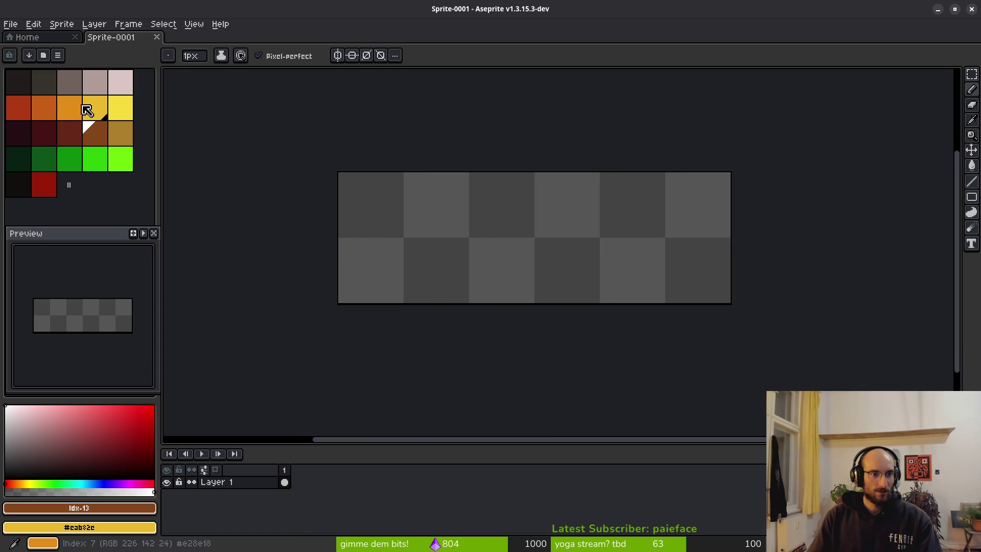
{"action": "scroll", "coordinate": [344, 168], "scroll_direction": "right", "scroll_amount": 1}
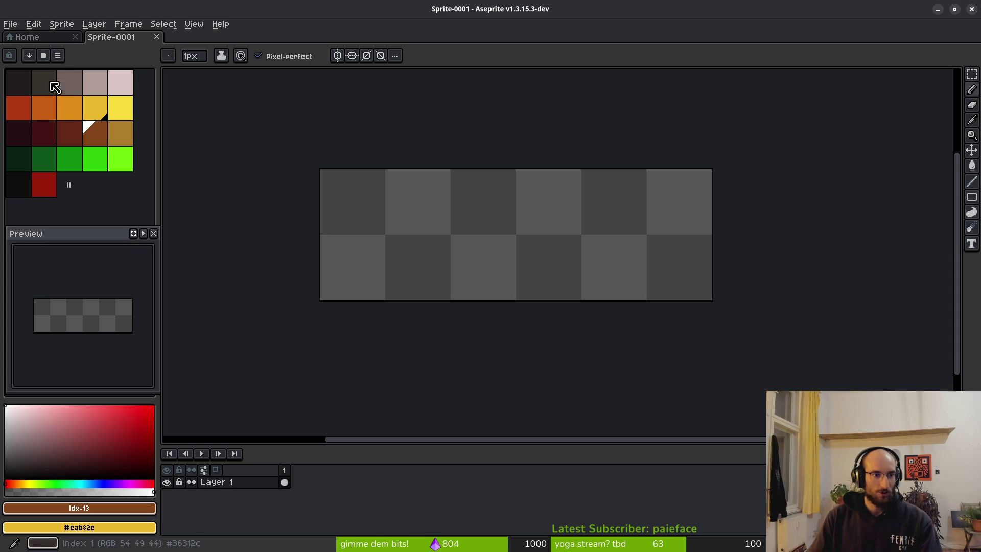
{"action": "left_click", "coordinate": [72, 83]}
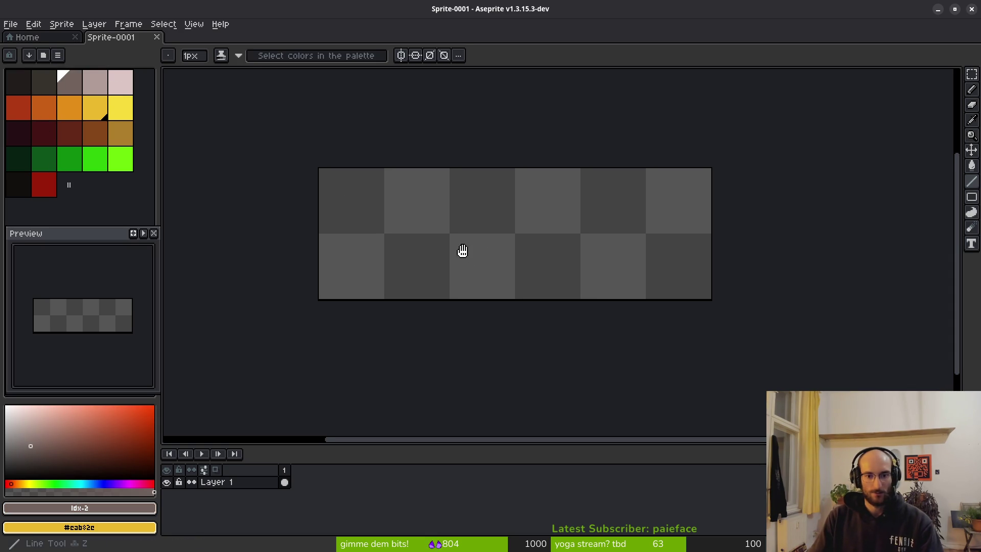
{"action": "scroll", "coordinate": [435, 235], "scroll_direction": "up", "scroll_amount": 1}
{"action": "mouse_move", "coordinate": [354, 222]}
{"action": "left_mouse_down"}
{"action": "mouse_move", "coordinate": [740, 224]}
{"action": "mouse_move", "coordinate": [350, 231]}
{"action": "mouse_move", "coordinate": [329, 213]}
{"action": "mouse_move", "coordinate": [324, 219]}
{"action": "mouse_move", "coordinate": [368, 226]}
{"action": "left_mouse_up"}
{"action": "scroll", "coordinate": [453, 220], "scroll_direction": "up", "scroll_amount": 4}
{"action": "scroll", "coordinate": [457, 256], "scroll_direction": "down", "scroll_amount": 4}
{"action": "scroll", "coordinate": [403, 227], "scroll_direction": "up", "scroll_amount": 3}
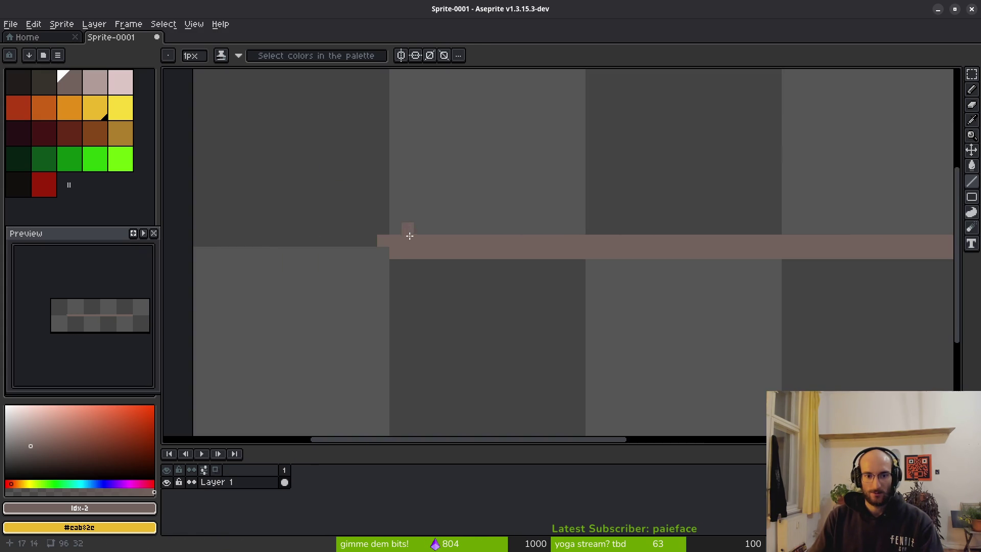
{"action": "scroll", "coordinate": [616, 262], "scroll_direction": "down", "scroll_amount": 3}
{"action": "scroll", "coordinate": [616, 262], "scroll_direction": "up", "scroll_amount": 5}
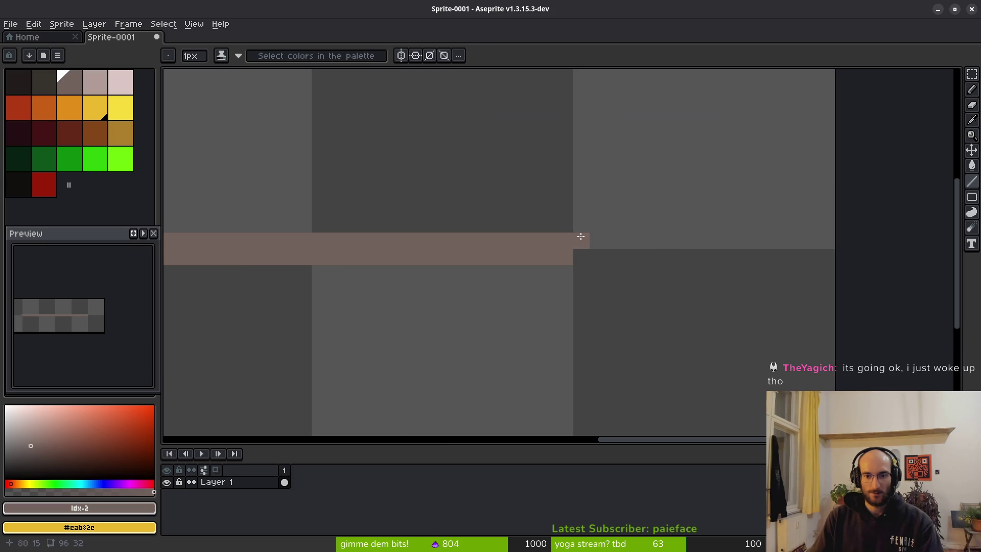
{"action": "scroll", "coordinate": [582, 235], "scroll_direction": "down", "scroll_amount": 5}
{"action": "left_click", "coordinate": [234, 482]}
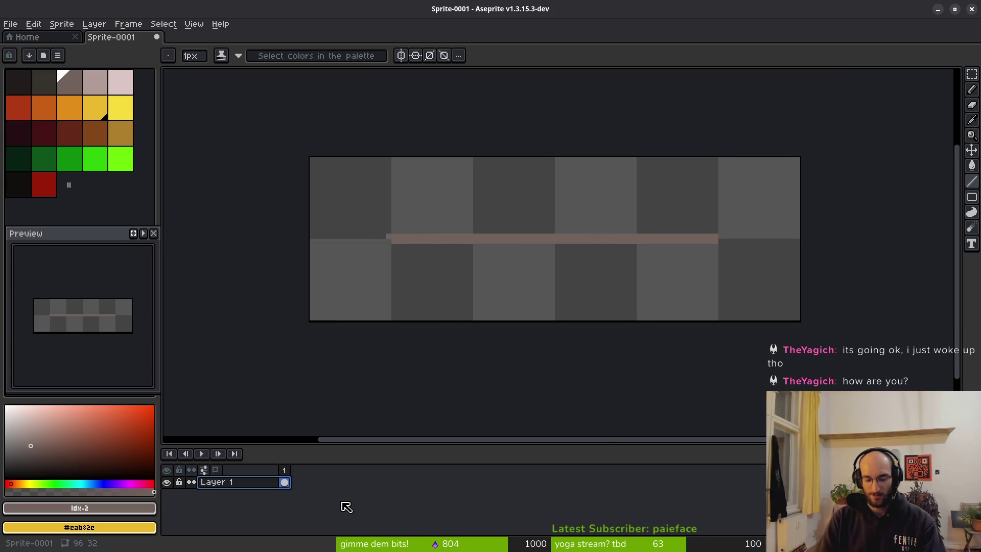
Step: Add three new layers and rename Layer 1 to 'background'
{"action": "key", "text": "shift+n"}
{"action": "key", "text": "shift+n"}
{"action": "key", "text": "shift+n"}
{"action": "left_click", "coordinate": [247, 519]}
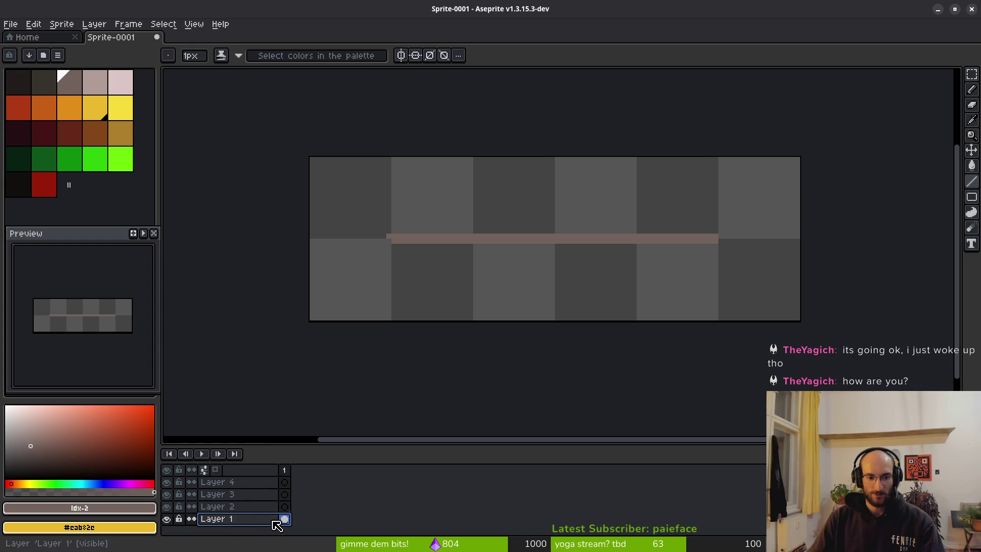
{"action": "double_click", "coordinate": [244, 521]}
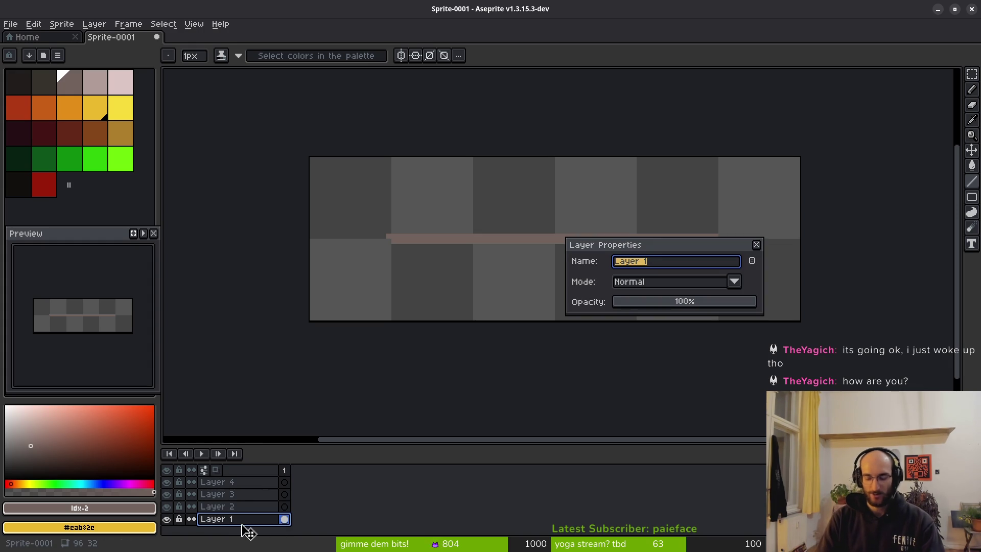
{"action": "type", "text": "background"}
{"action": "key", "text": "Return"}
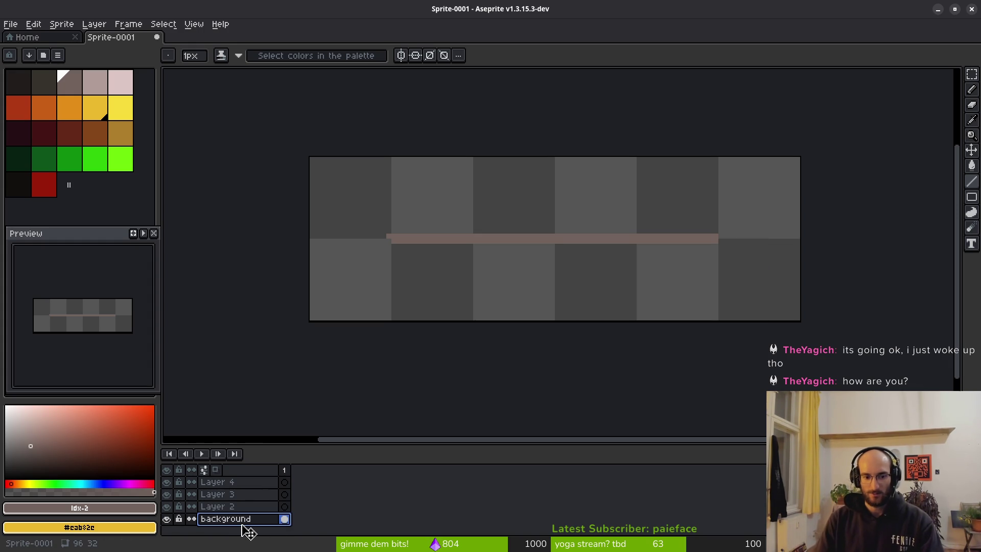
Step: Rename Layer 2 to 'bar', keeping both renames after an undo and redo
{"action": "left_click", "coordinate": [244, 507]}
{"action": "double_click", "coordinate": [244, 508]}
{"action": "type", "text": "bar"}
{"action": "key", "text": "Return"}
{"action": "left_click", "coordinate": [244, 497]}
{"action": "key", "text": "ctrl+z"}
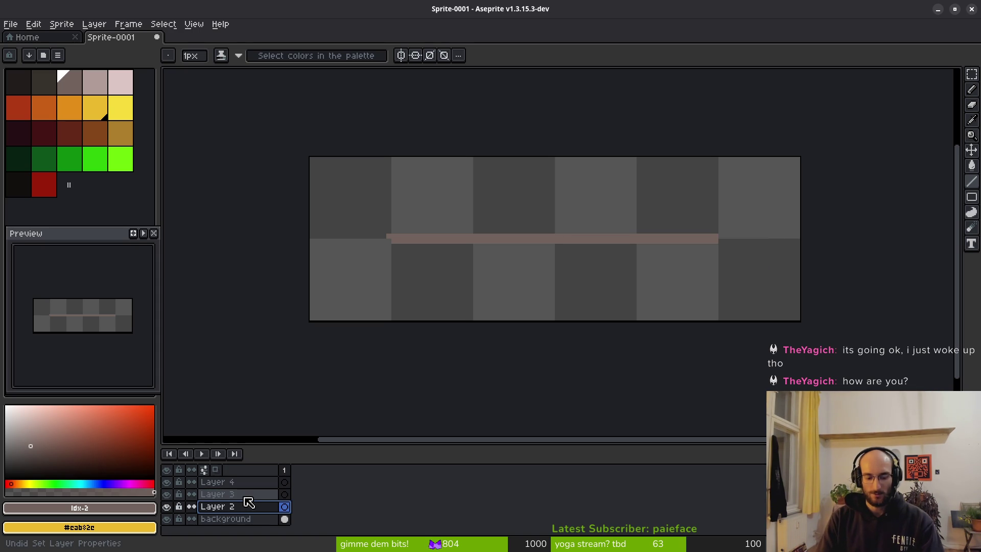
{"action": "key", "text": "ctrl+z"}
{"action": "key", "text": "ctrl+y"}
{"action": "key", "text": "ctrl+y"}
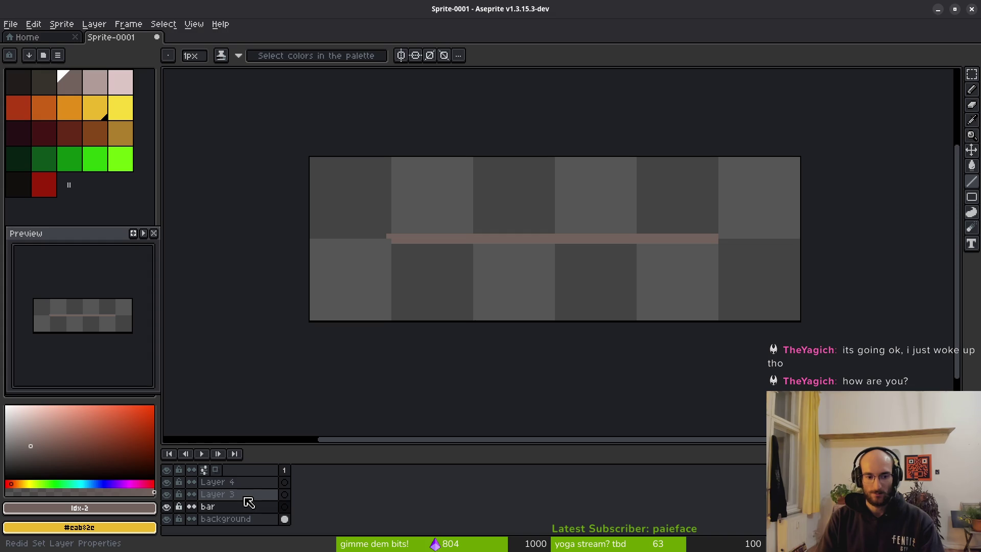
Step: Rename Layer 3 to 'ref' and move it to the bottom of the stack
{"action": "double_click", "coordinate": [245, 495]}
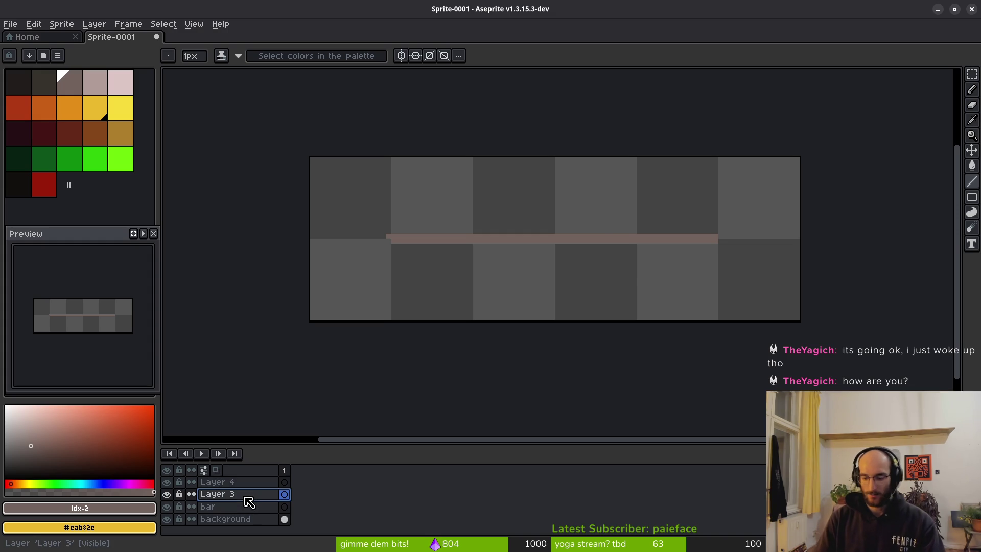
{"action": "type", "text": "ref"}
{"action": "key", "text": "Return"}
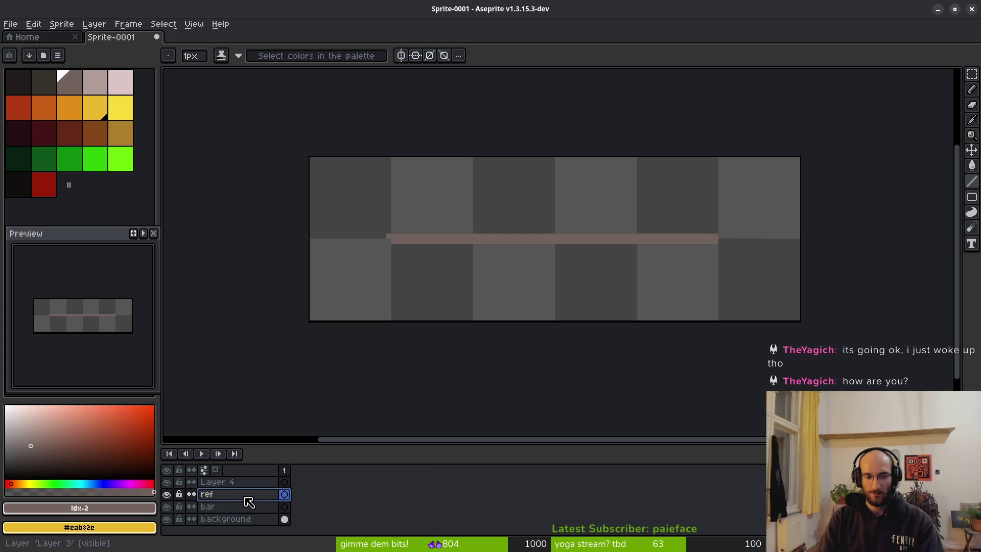
{"action": "mouse_move", "coordinate": [247, 501]}
{"action": "left_mouse_down"}
{"action": "mouse_move", "coordinate": [237, 505]}
{"action": "mouse_move", "coordinate": [244, 522]}
{"action": "left_mouse_up"}
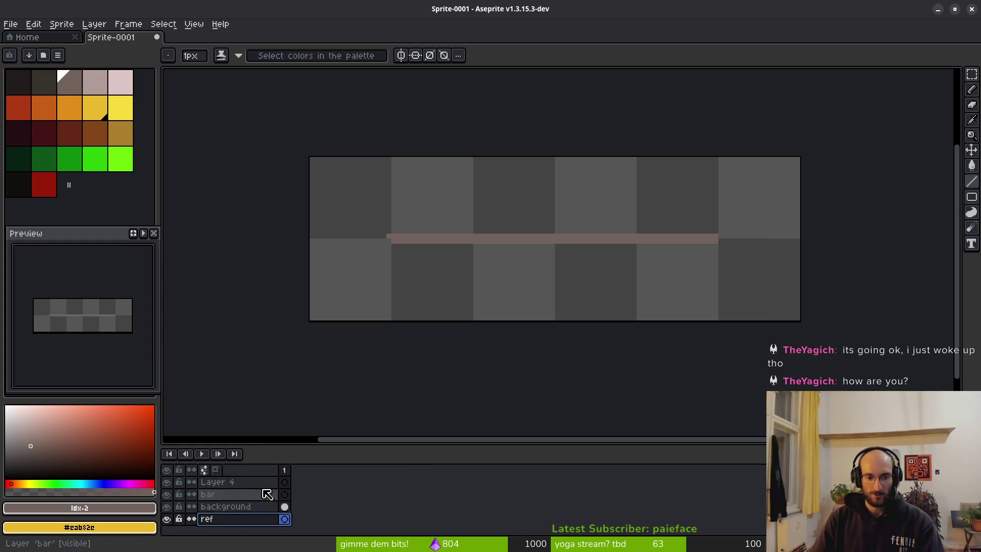
Step: Rename the top layer to 'decoration'
{"action": "left_click", "coordinate": [245, 482]}
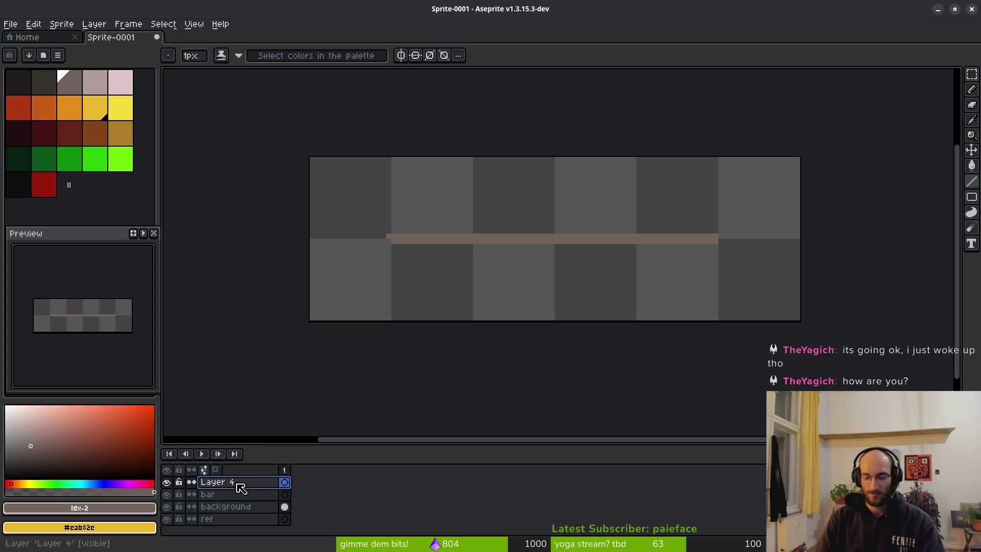
{"action": "double_click", "coordinate": [239, 485]}
{"action": "type", "text": "decoration"}
{"action": "key", "text": "Return"}
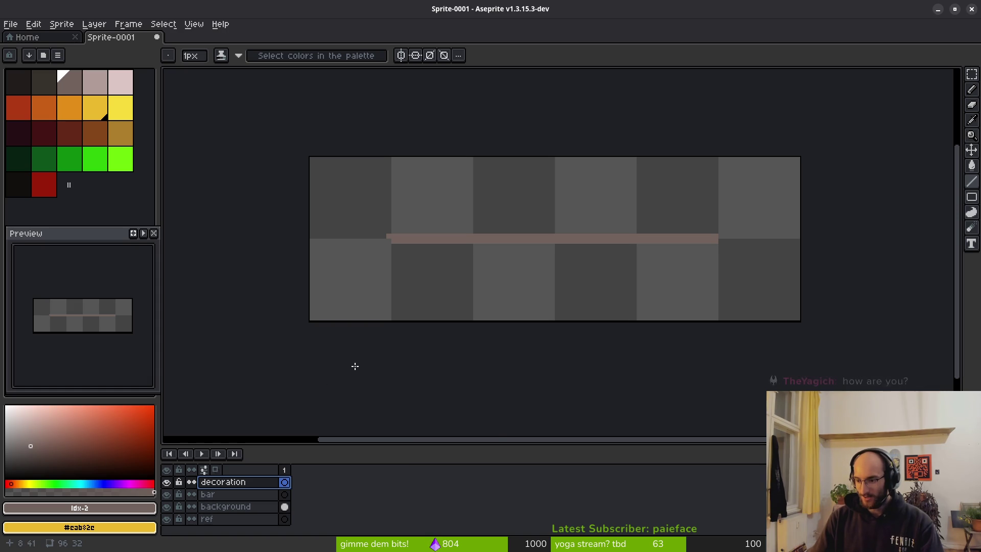
{"action": "key", "text": "super"}
{"action": "key", "text": "super"}
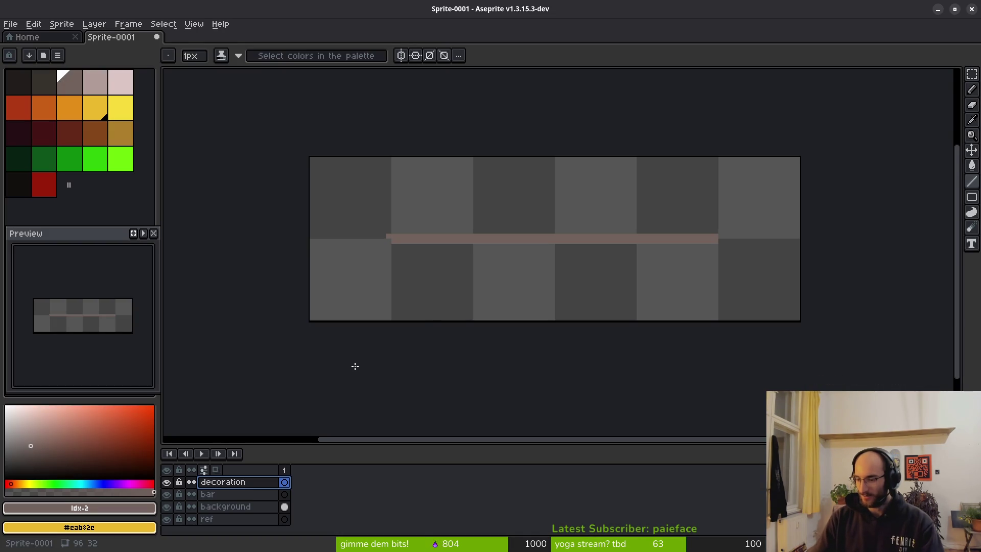
Step: On the background layer, pencil dark diagonal pixel pairs at several spots along the bar
{"action": "scroll", "coordinate": [465, 335], "scroll_direction": "right", "scroll_amount": 2}
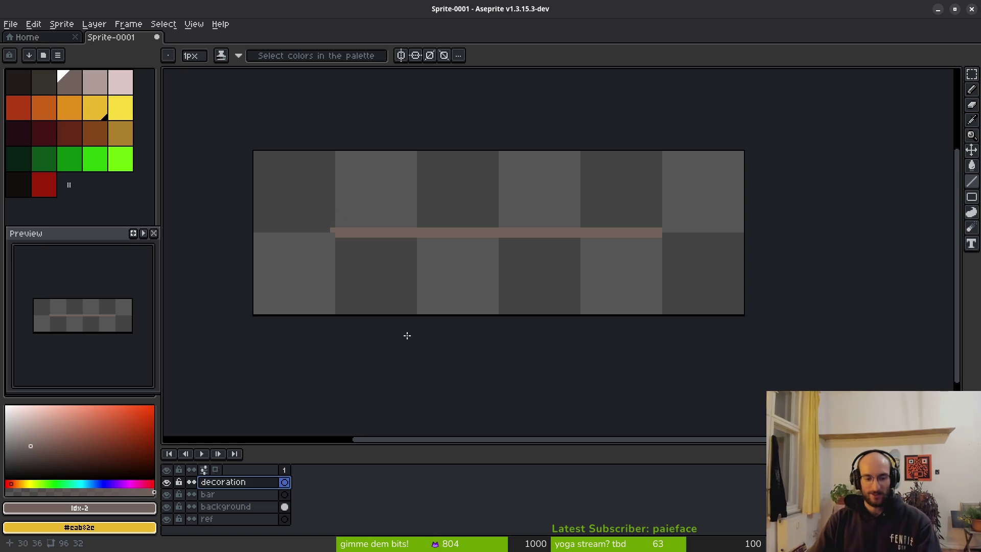
{"action": "left_click", "coordinate": [257, 512]}
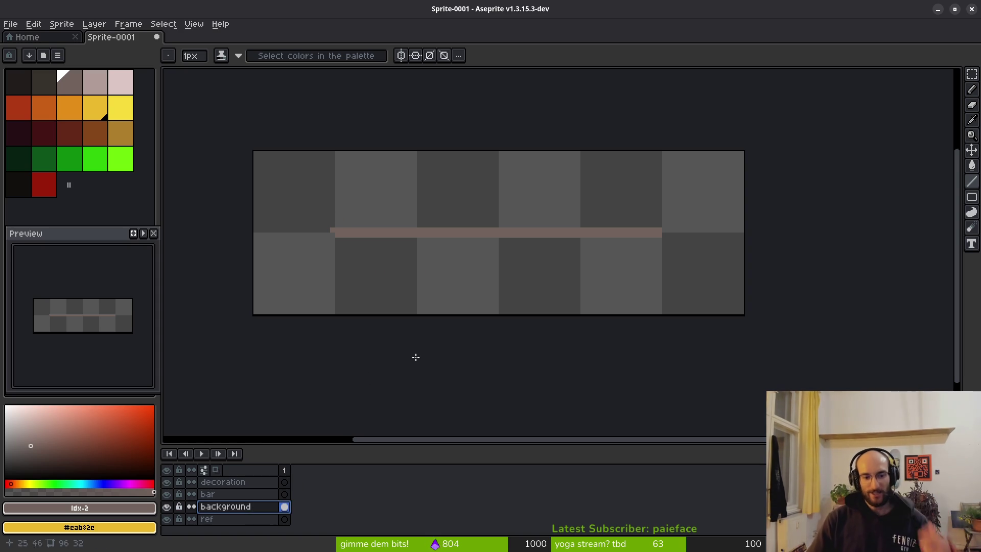
{"action": "left_click_drag", "start_coordinate": [420, 241], "coordinate": [492, 278]}
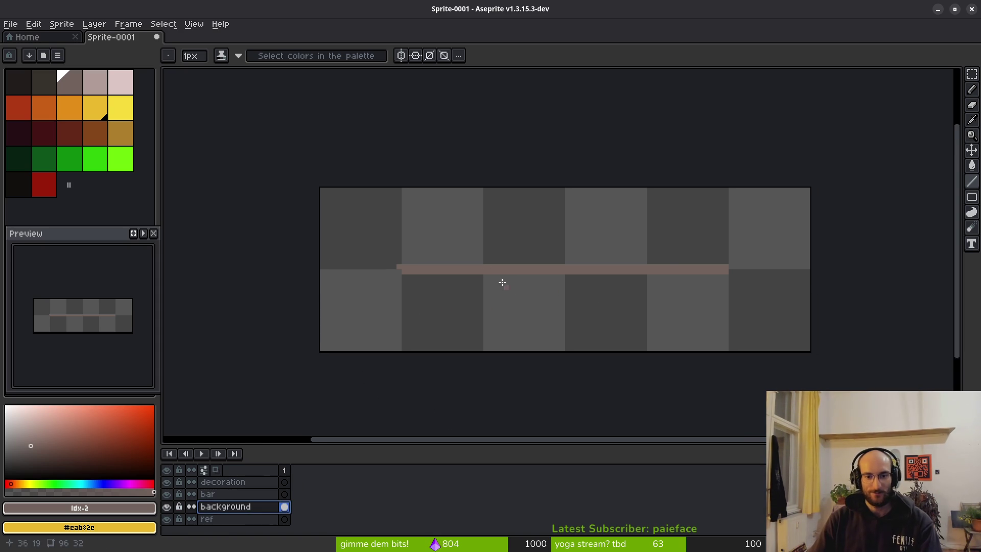
{"action": "scroll", "coordinate": [498, 281], "scroll_direction": "up", "scroll_amount": 1}
{"action": "left_click", "coordinate": [45, 81]}
{"action": "scroll", "coordinate": [460, 272], "scroll_direction": "up", "scroll_amount": 4}
{"action": "left_click", "coordinate": [454, 173]}
{"action": "left_click", "coordinate": [475, 191]}
{"action": "scroll", "coordinate": [477, 191], "scroll_direction": "down", "scroll_amount": 5}
{"action": "scroll", "coordinate": [532, 229], "scroll_direction": "up", "scroll_amount": 2}
{"action": "left_click", "coordinate": [518, 221]}
{"action": "left_click", "coordinate": [525, 229]}
{"action": "left_click", "coordinate": [657, 230]}
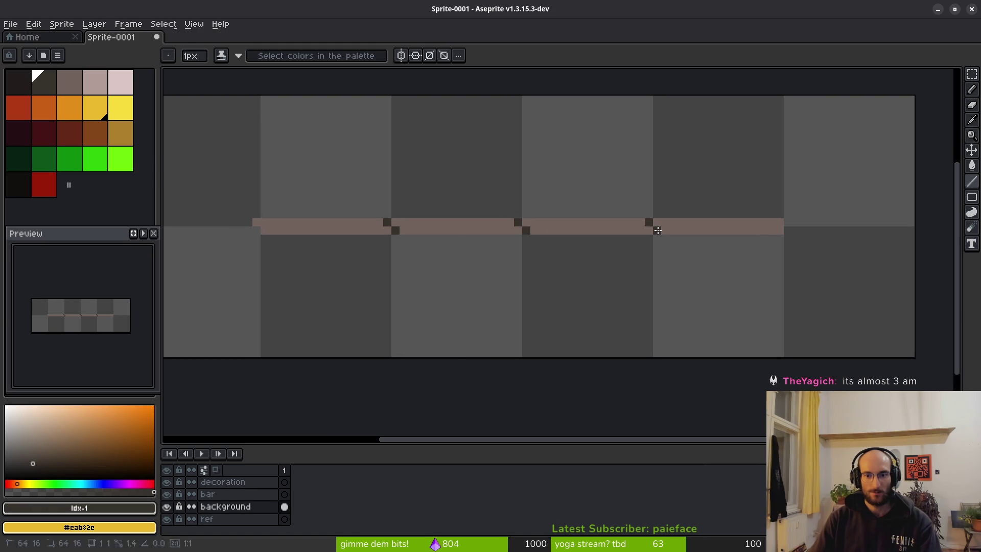
{"action": "scroll", "coordinate": [655, 287], "scroll_direction": "down", "scroll_amount": 5}
{"action": "scroll", "coordinate": [562, 265], "scroll_direction": "up", "scroll_amount": 6}
{"action": "left_click", "coordinate": [541, 247]}
{"action": "left_click", "coordinate": [551, 256]}
{"action": "scroll", "coordinate": [705, 315], "scroll_direction": "down", "scroll_amount": 4}
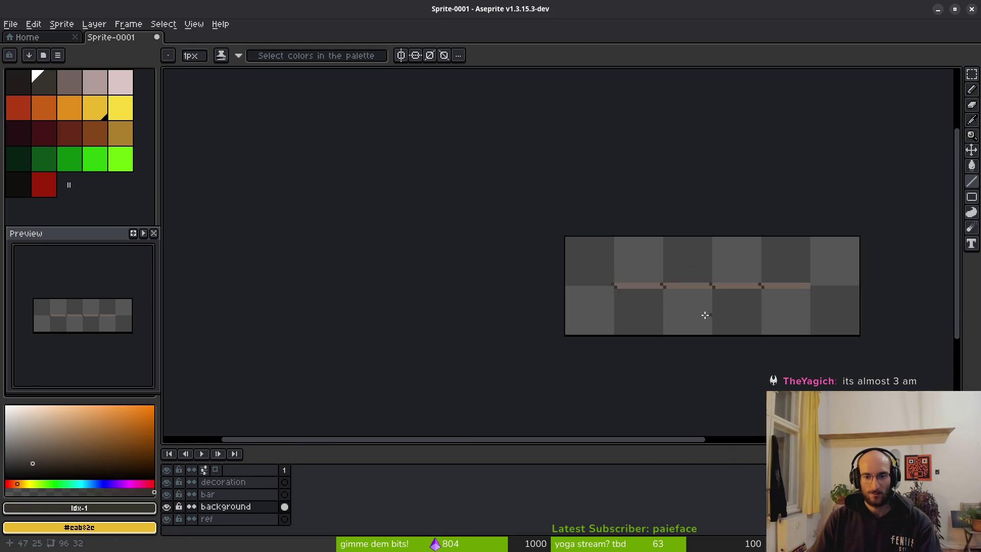
Step: Recolour several of the dark notch pixels light pink, then return to the dark colour
{"action": "left_click", "coordinate": [94, 84]}
{"action": "scroll", "coordinate": [511, 258], "scroll_direction": "up", "scroll_amount": 3}
{"action": "left_click", "coordinate": [537, 327]}
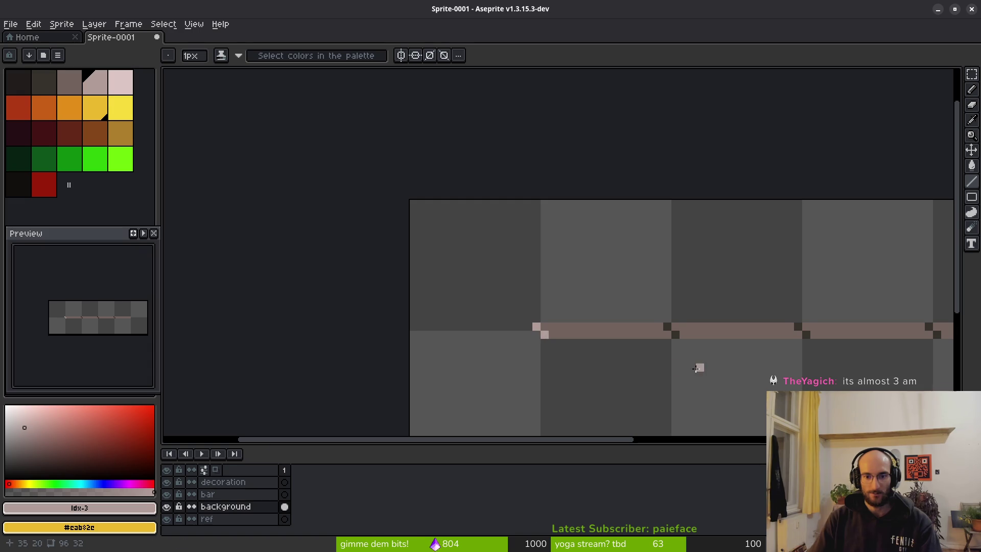
{"action": "scroll", "coordinate": [679, 357], "scroll_direction": "up", "scroll_amount": 4}
{"action": "left_click", "coordinate": [397, 102]}
{"action": "left_click", "coordinate": [466, 152]}
{"action": "scroll", "coordinate": [740, 208], "scroll_direction": "down", "scroll_amount": 2}
{"action": "scroll", "coordinate": [565, 199], "scroll_direction": "up", "scroll_amount": 1}
{"action": "left_click", "coordinate": [630, 169]}
{"action": "left_click", "coordinate": [663, 201]}
{"action": "scroll", "coordinate": [765, 213], "scroll_direction": "right", "scroll_amount": 3}
{"action": "left_click", "coordinate": [712, 170]}
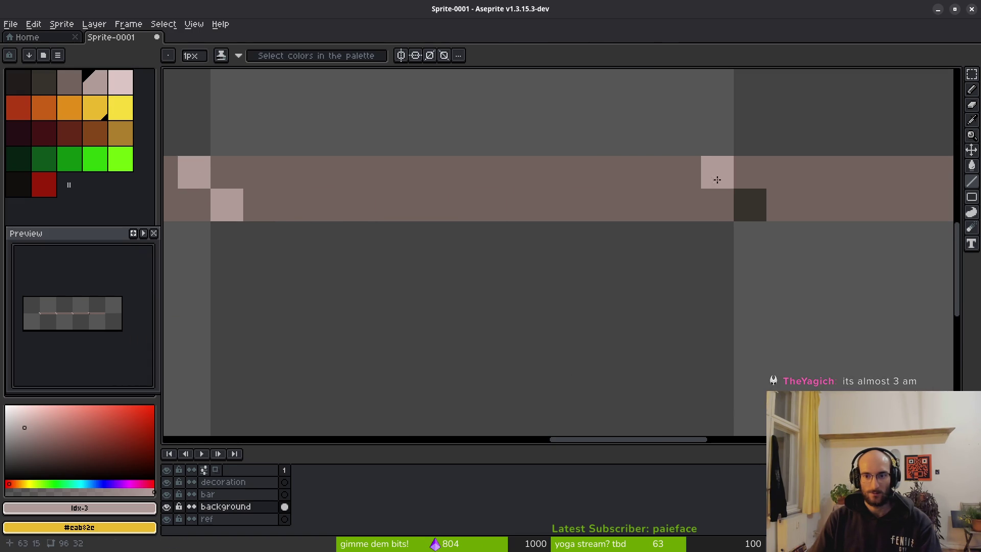
{"action": "left_click", "coordinate": [749, 205]}
{"action": "scroll", "coordinate": [784, 252], "scroll_direction": "down", "scroll_amount": 6}
{"action": "left_click", "coordinate": [71, 87]}
{"action": "left_click", "coordinate": [45, 87]}
{"action": "key", "text": "shift+r"}
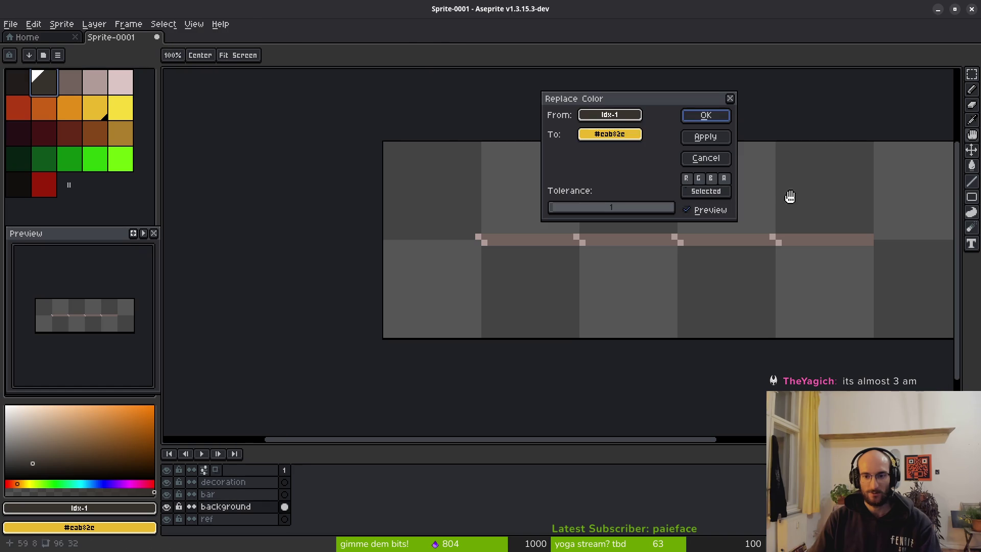
Step: Preview the pinkish line in a darker colour with Replace Color, then cancel
{"action": "left_click", "coordinate": [538, 217]}
{"action": "left_click", "coordinate": [541, 238]}
{"action": "left_click", "coordinate": [620, 138]}
{"action": "left_click", "coordinate": [55, 78]}
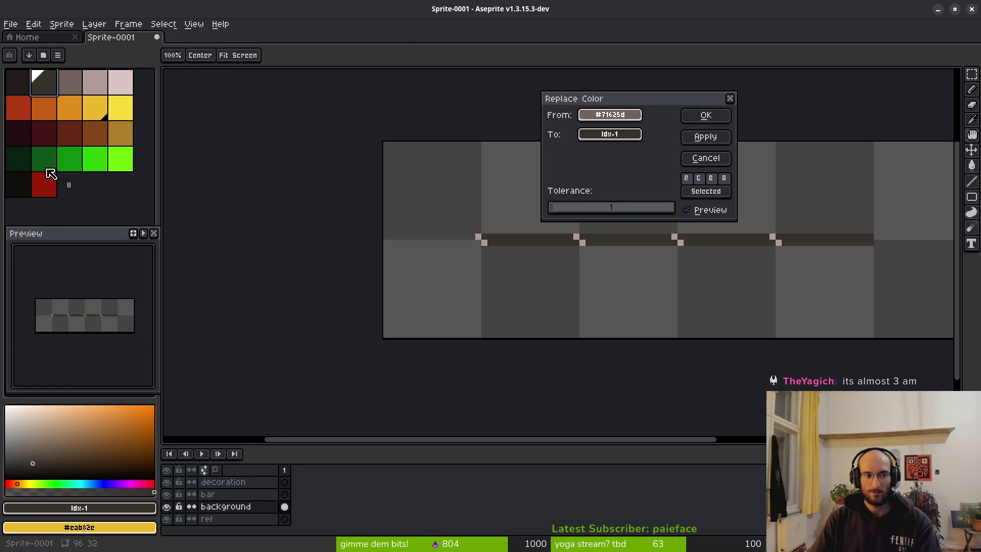
{"action": "key", "text": "Escape"}
{"action": "left_click", "coordinate": [69, 83]}
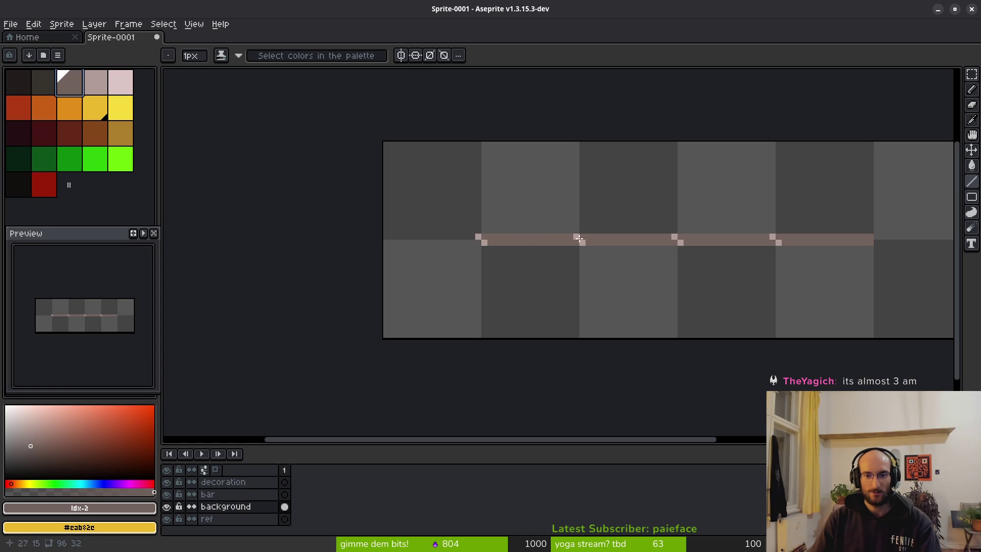
{"action": "left_click", "coordinate": [90, 86]}
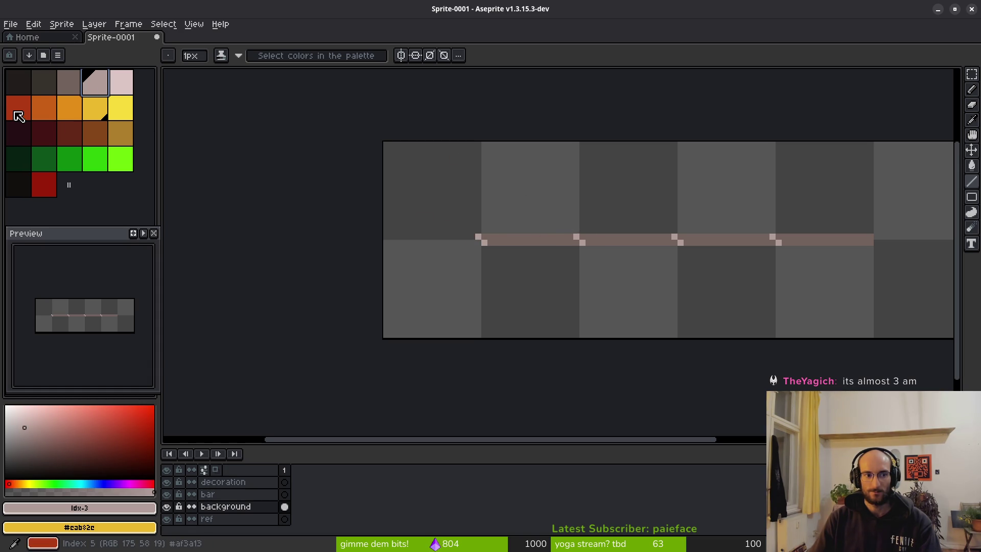
Step: Replace the pinkish line with dark red and its remaining light corner pixels with red
{"action": "key", "text": "shift+r"}
{"action": "left_click", "coordinate": [513, 239]}
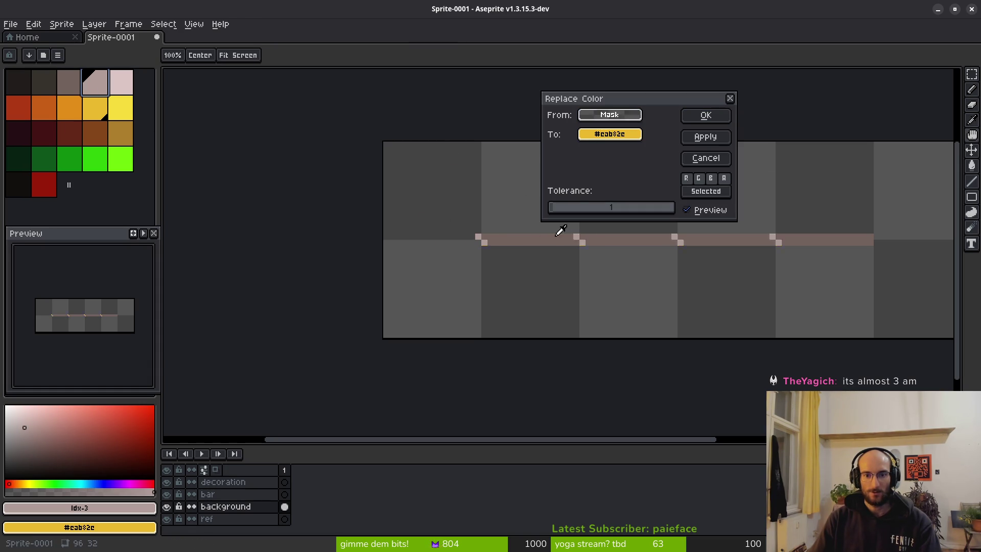
{"action": "left_click_drag", "start_coordinate": [608, 134], "coordinate": [55, 185]}
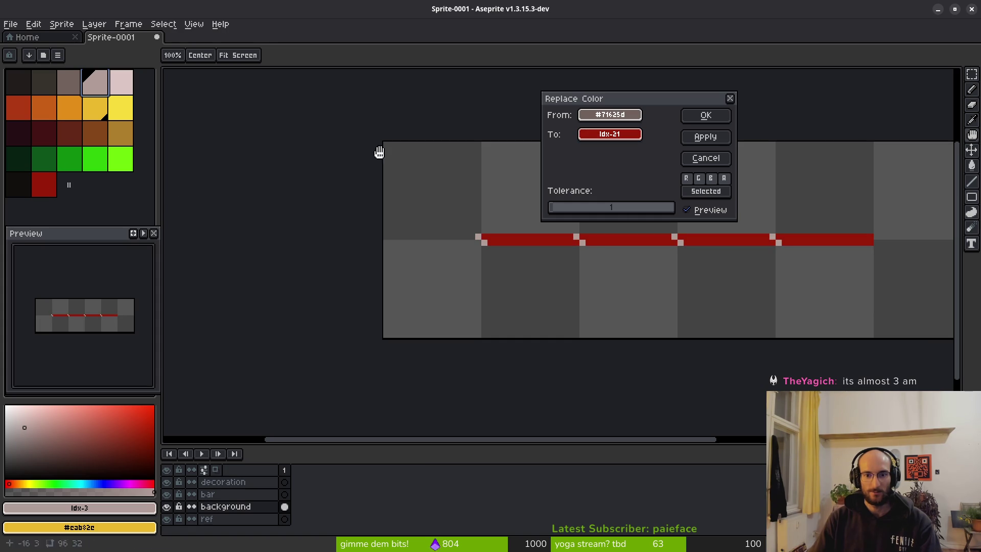
{"action": "left_click", "coordinate": [705, 115]}
{"action": "key", "text": "shift+r"}
{"action": "left_click_drag", "start_coordinate": [609, 114], "coordinate": [479, 234]}
{"action": "mouse_move", "coordinate": [601, 131]}
{"action": "left_mouse_down"}
{"action": "mouse_move", "coordinate": [10, 103]}
{"action": "mouse_move", "coordinate": [22, 117]}
{"action": "left_mouse_up"}
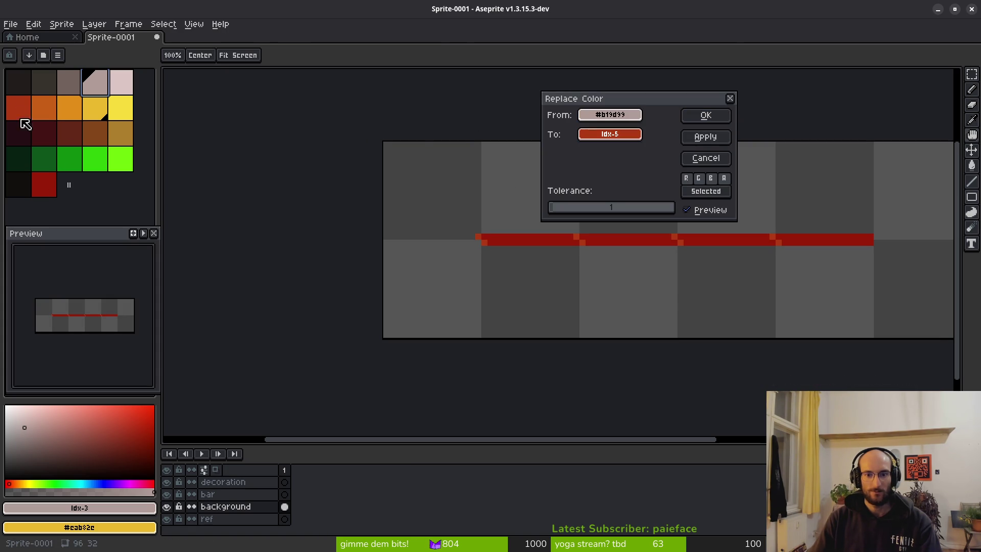
{"action": "left_click", "coordinate": [705, 115]}
{"action": "scroll", "coordinate": [699, 240], "scroll_direction": "down", "scroll_amount": 2}
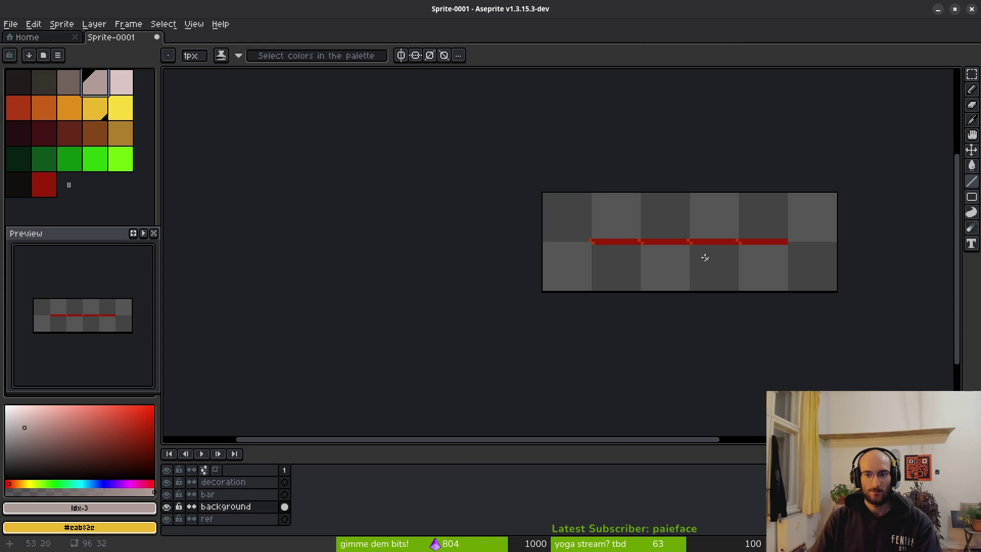
{"action": "scroll", "coordinate": [659, 262], "scroll_direction": "up", "scroll_amount": 4}
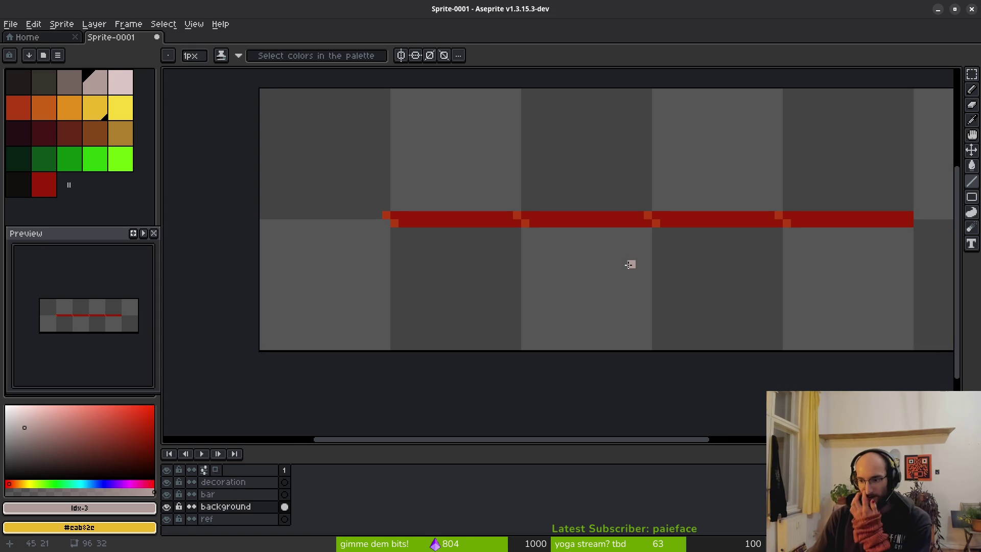
Step: Replace the bar's corner pixel colour with orange
{"action": "key", "text": "super"}
{"action": "key", "text": "super"}
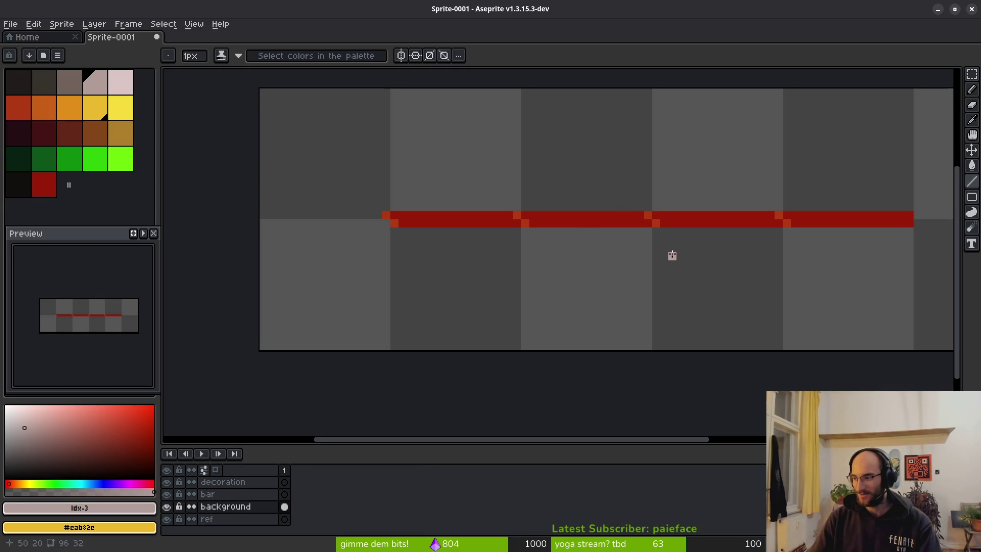
{"action": "scroll", "coordinate": [602, 258], "scroll_direction": "right", "scroll_amount": 2}
{"action": "scroll", "coordinate": [506, 221], "scroll_direction": "right", "scroll_amount": 1}
{"action": "key", "text": "shift+r"}
{"action": "left_click", "coordinate": [434, 224]}
{"action": "left_click", "coordinate": [16, 99]}
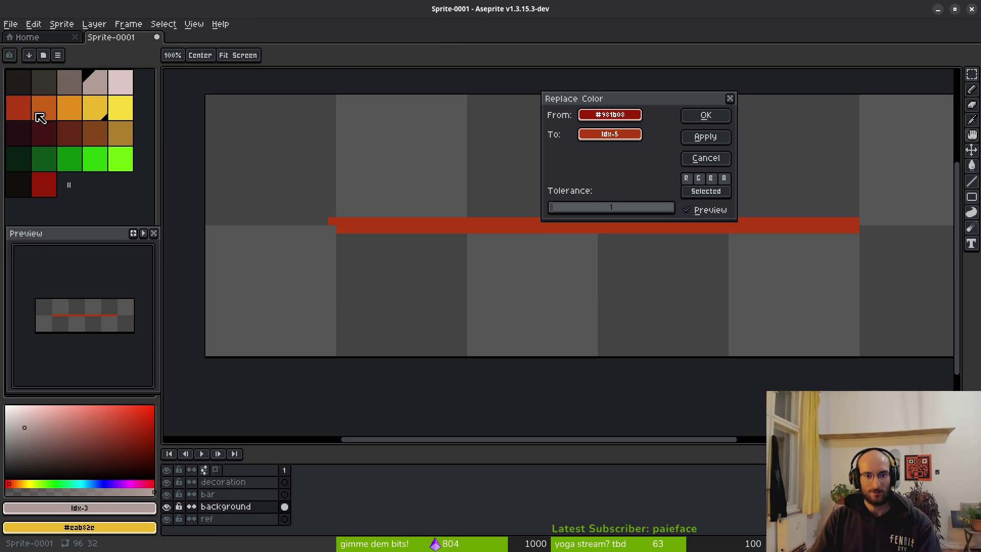
{"action": "key", "text": "Escape"}
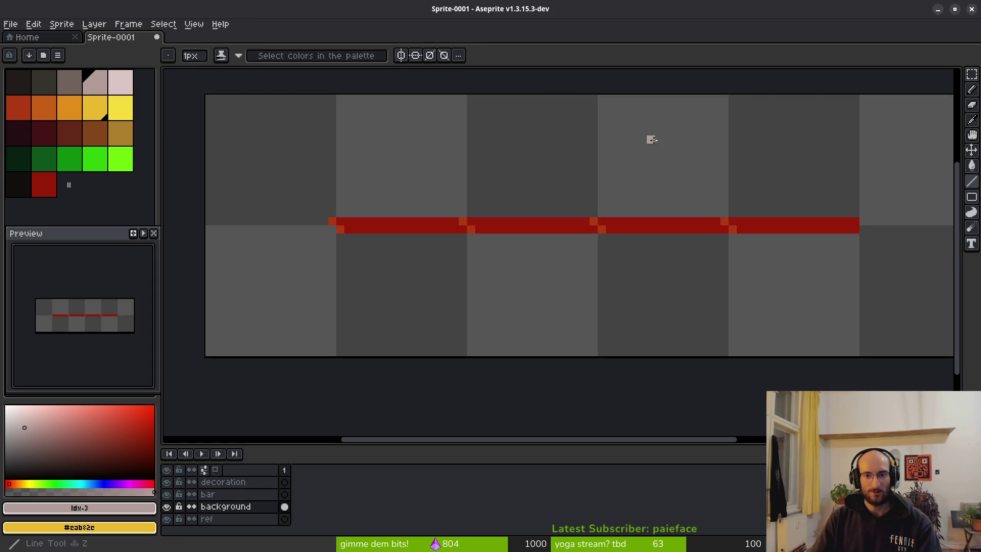
{"action": "key", "text": "shift+r"}
{"action": "left_click", "coordinate": [461, 221]}
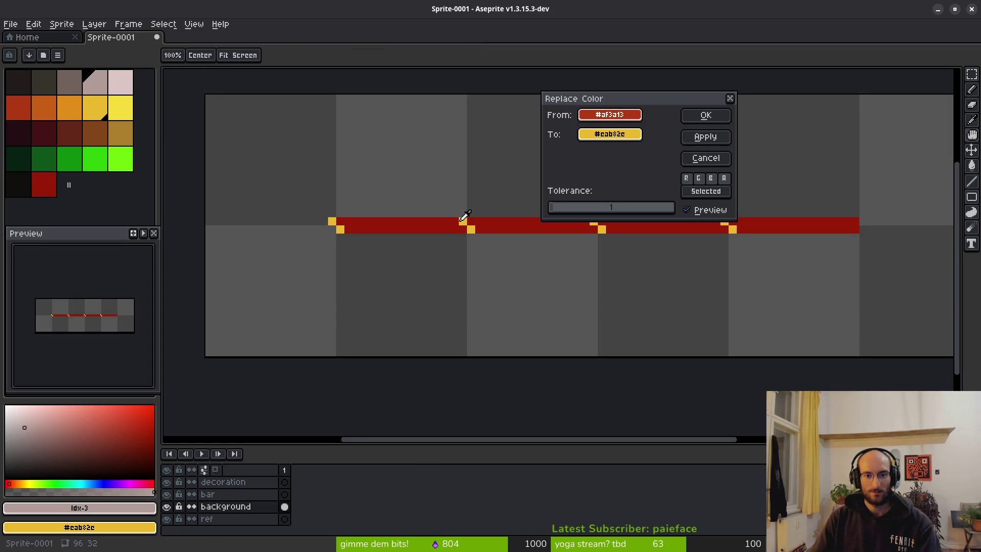
{"action": "left_click", "coordinate": [48, 102]}
{"action": "left_click", "coordinate": [700, 117]}
Step: Replace the bar's dark red colour with red-orange
{"action": "key", "text": "shift+r"}
{"action": "left_click", "coordinate": [438, 179]}
{"action": "left_click", "coordinate": [508, 225]}
{"action": "right_click", "coordinate": [235, 126]}
{"action": "left_click", "coordinate": [19, 117]}
{"action": "left_click", "coordinate": [705, 116]}
{"action": "scroll", "coordinate": [639, 256], "scroll_direction": "down", "scroll_amount": 5}
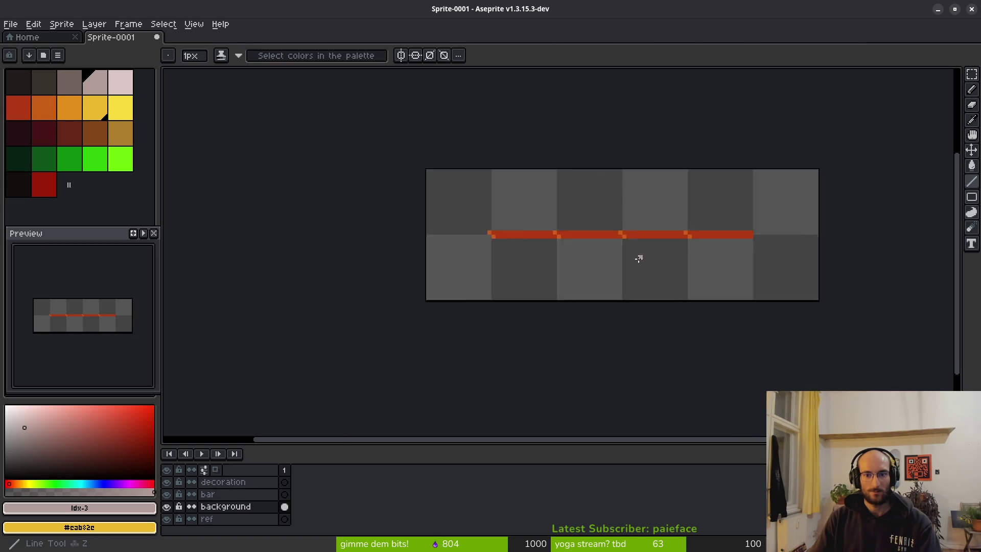
{"action": "scroll", "coordinate": [639, 256], "scroll_direction": "up", "scroll_amount": 8}
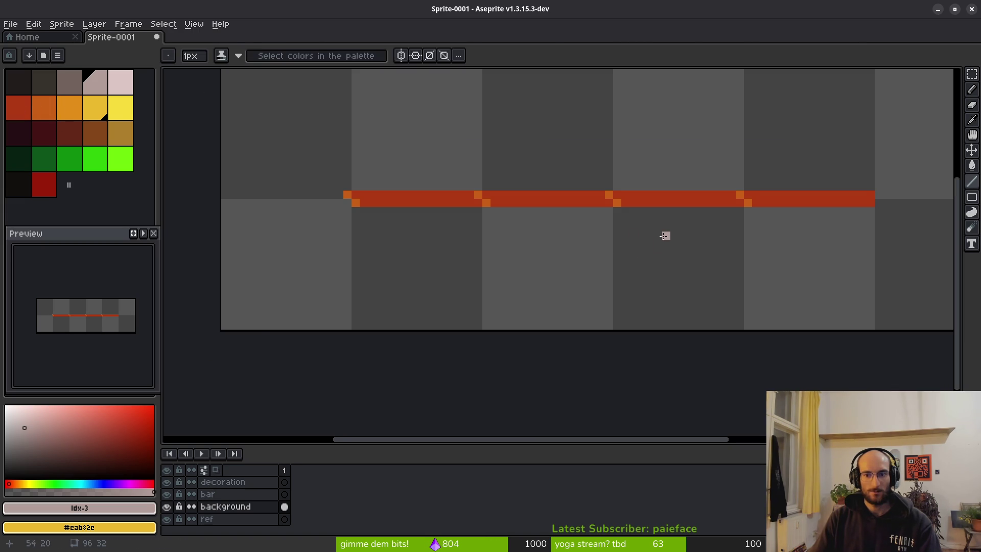
{"action": "scroll", "coordinate": [583, 238], "scroll_direction": "left", "scroll_amount": 2}
{"action": "key", "text": "ctrl+s"}
{"action": "type", "text": "cim"}
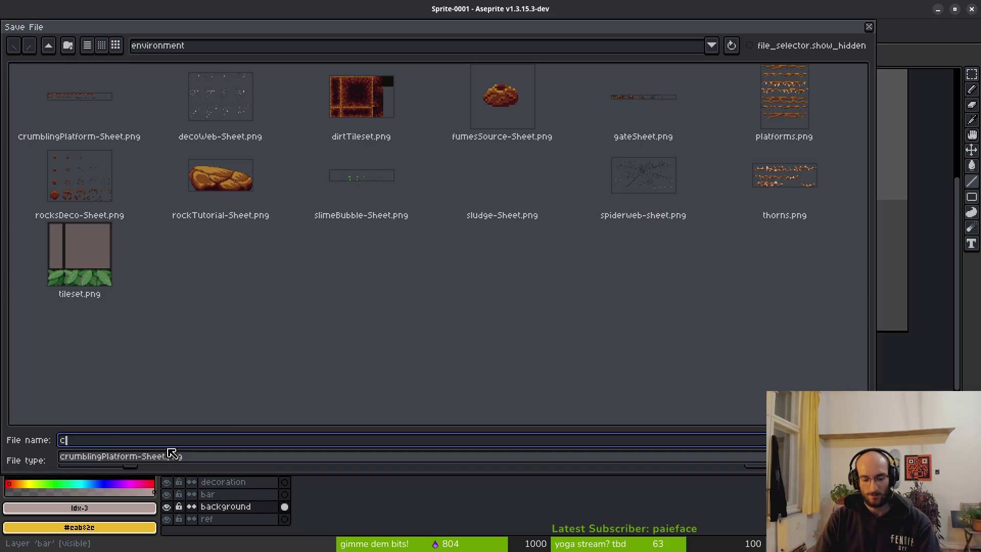
Step: Save the sprite as combobar.aseprite in the project's aseprite folder, two levels up
{"action": "key", "text": "BackSpace"}
{"action": "key", "text": "BackSpace"}
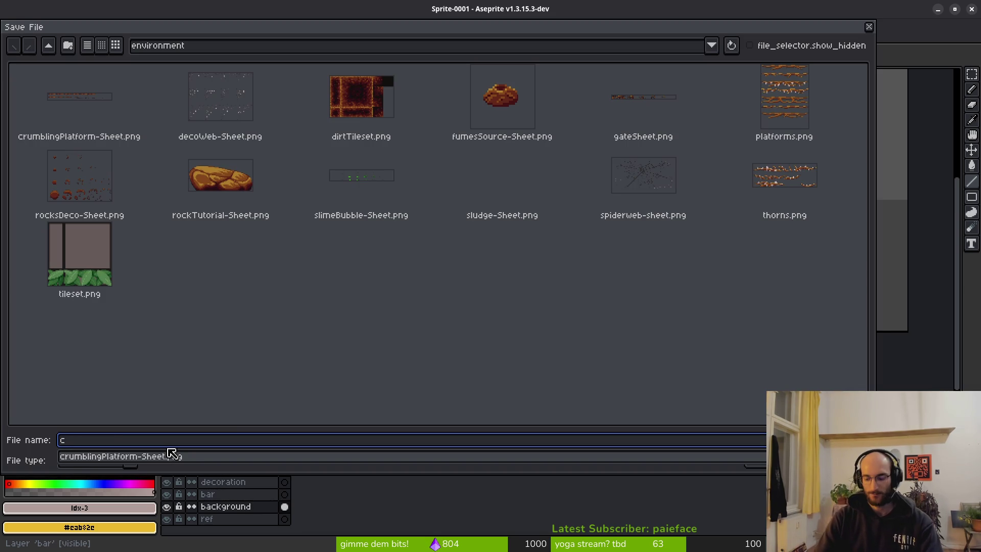
{"action": "type", "text": "ombobar"}
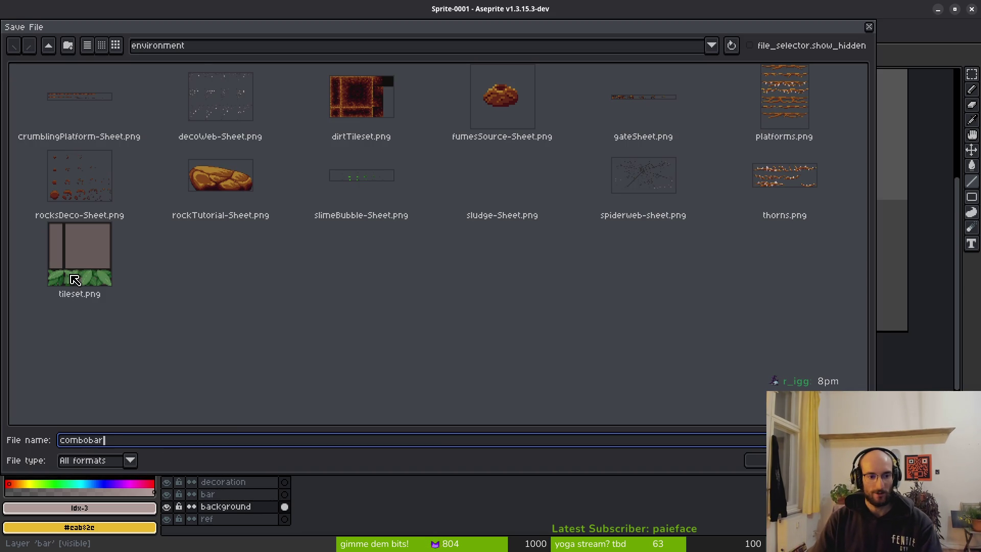
{"action": "left_click", "coordinate": [47, 46]}
{"action": "left_click", "coordinate": [48, 46]}
{"action": "double_click", "coordinate": [103, 133]}
{"action": "left_click", "coordinate": [755, 460]}
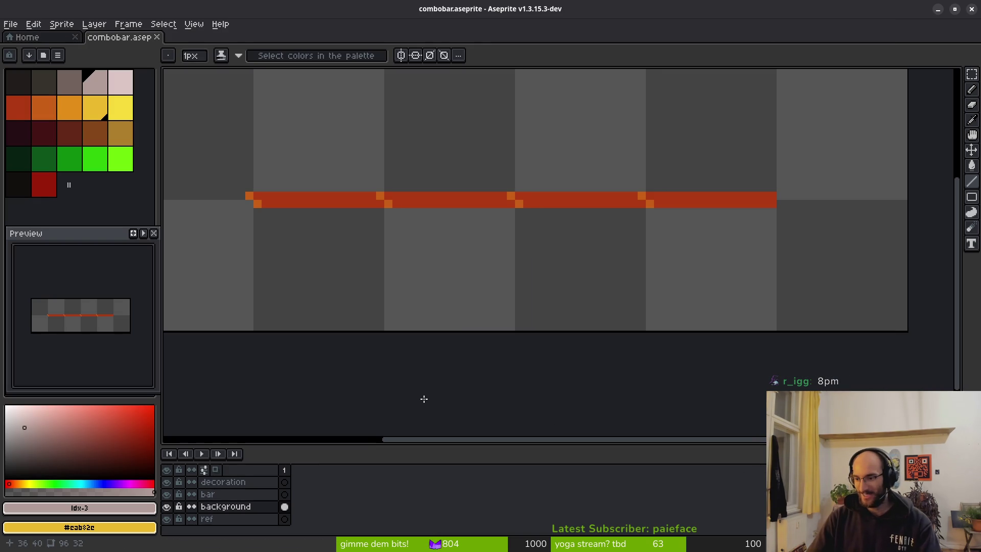
Step: On the bar layer, set yellow as the primary colour and orange as the secondary colour
{"action": "left_click_drag", "start_coordinate": [444, 258], "coordinate": [504, 289]}
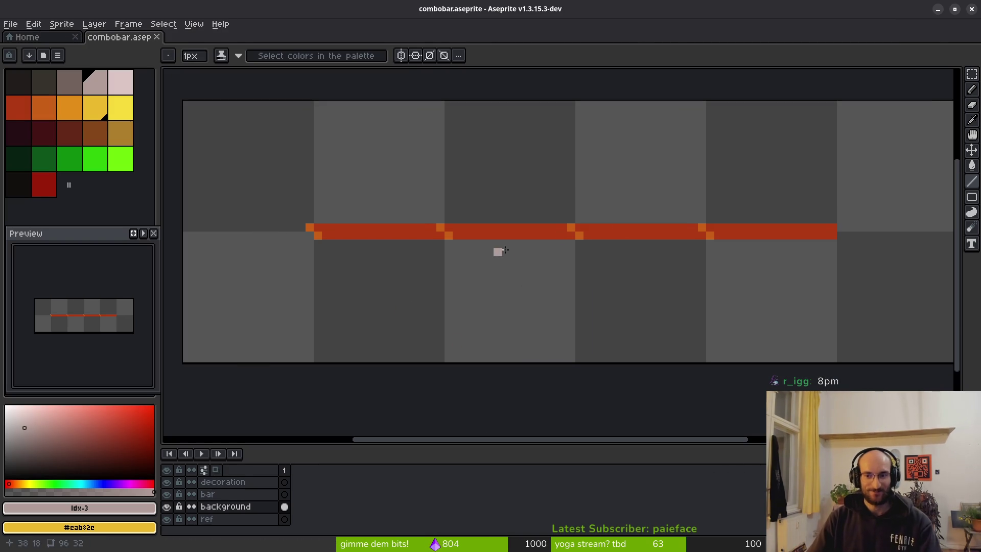
{"action": "scroll", "coordinate": [749, 252], "scroll_direction": "right", "scroll_amount": 2}
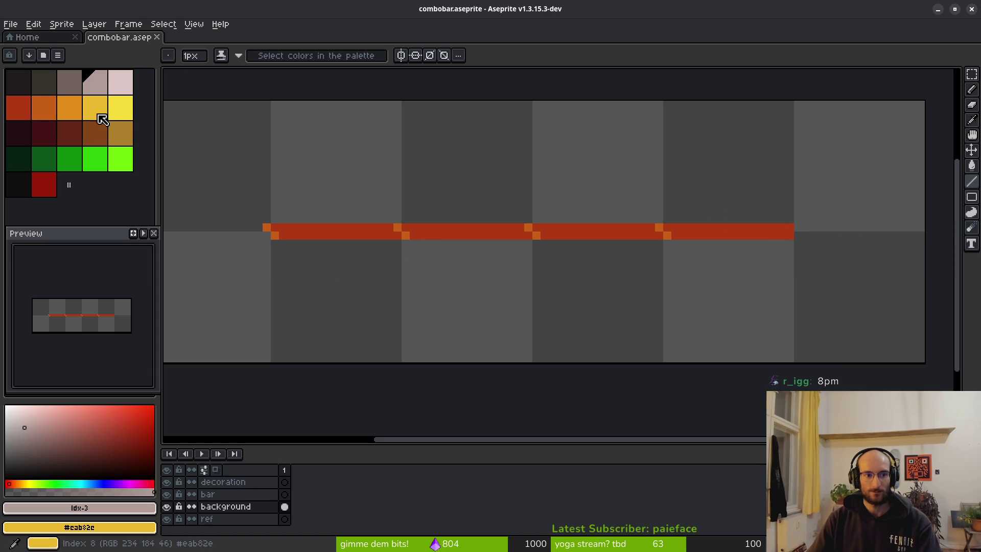
{"action": "left_click", "coordinate": [279, 494]}
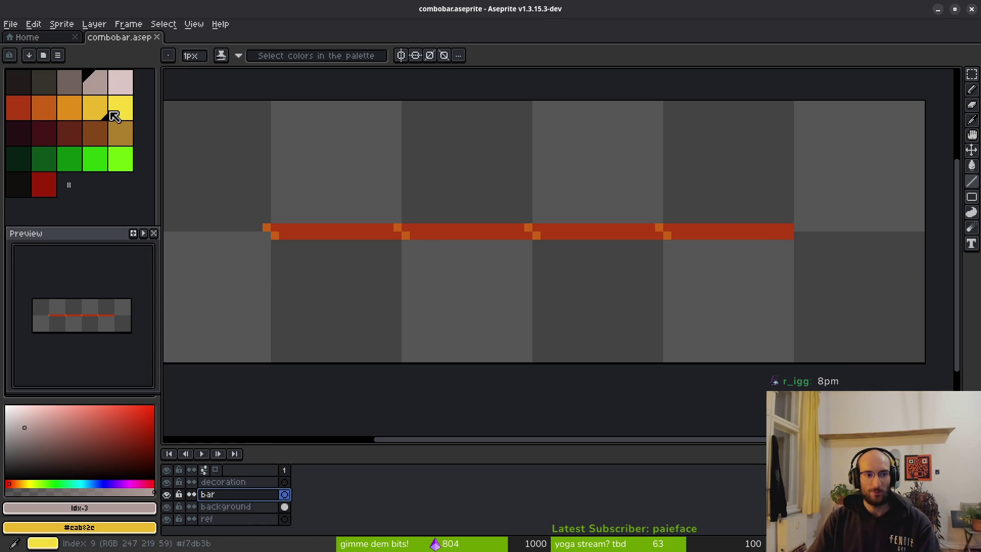
{"action": "left_click", "coordinate": [127, 116]}
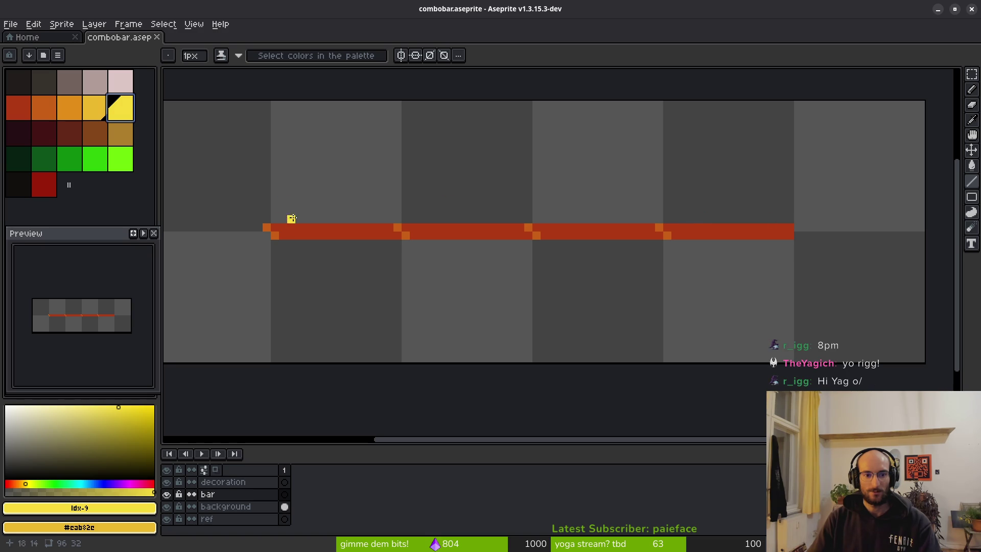
{"action": "left_click", "coordinate": [91, 113]}
{"action": "left_click", "coordinate": [67, 106]}
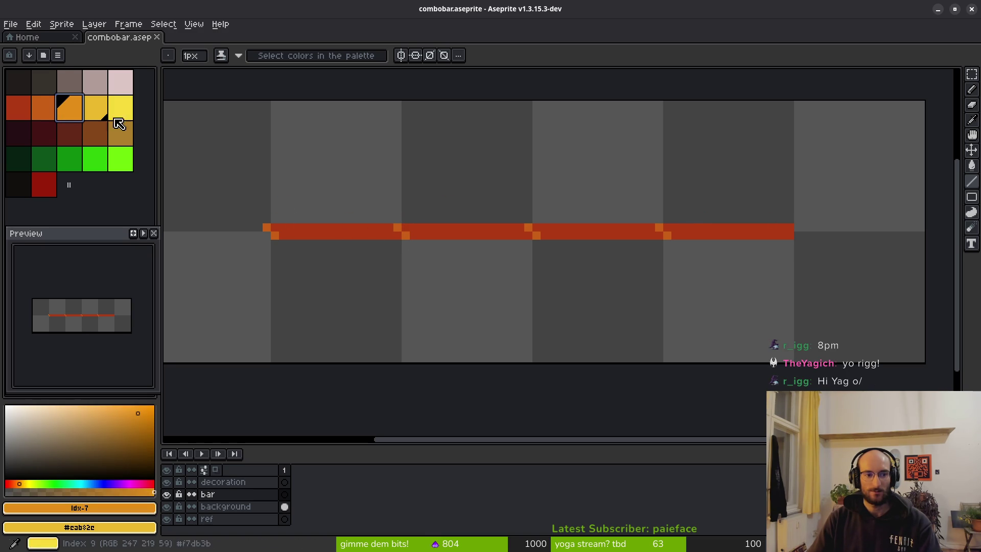
{"action": "left_click", "coordinate": [92, 104]}
{"action": "right_click", "coordinate": [71, 114]}
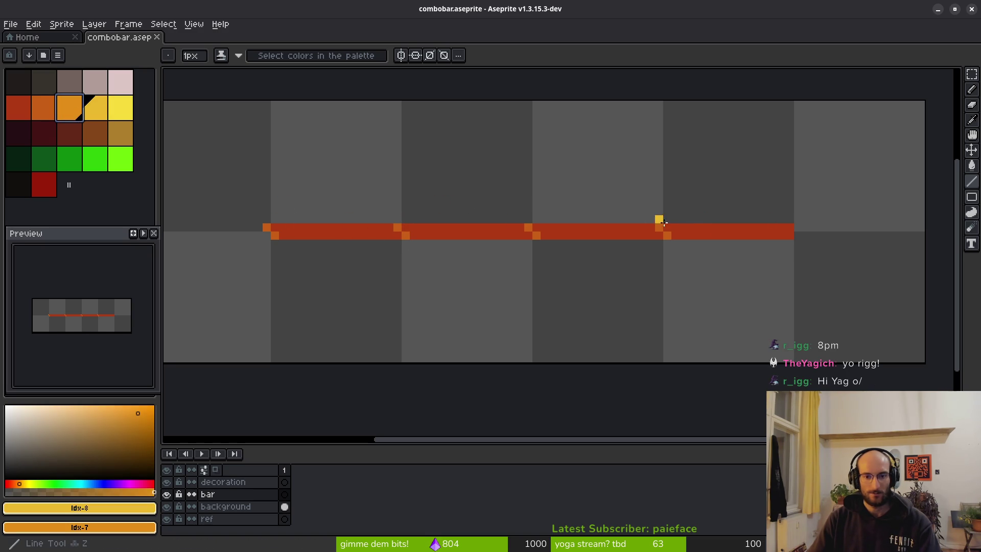
Step: Outline the red bar's top and bottom with yellow lines and fill it solid yellow
{"action": "left_click_drag", "start_coordinate": [789, 219], "coordinate": [290, 218]}
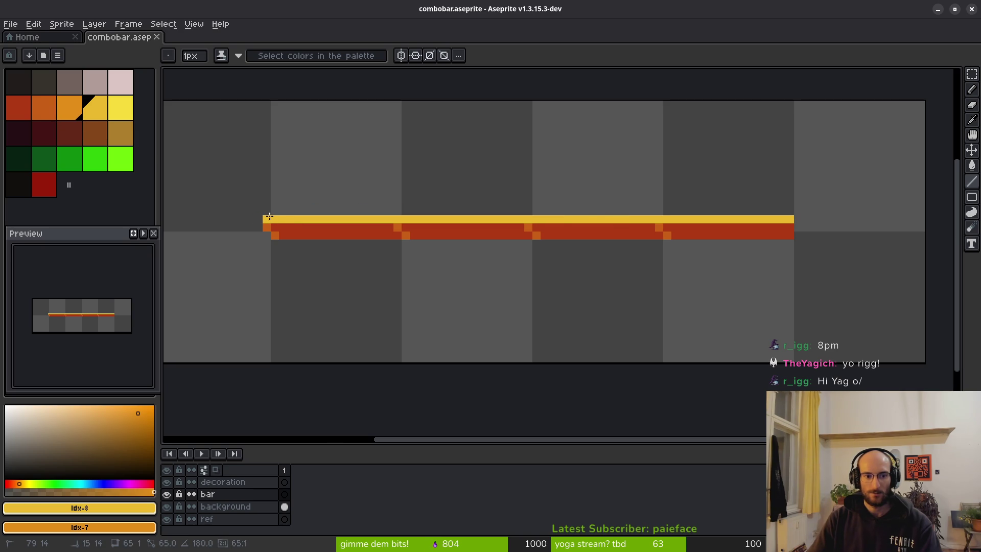
{"action": "left_click_drag", "start_coordinate": [258, 219], "coordinate": [259, 219]}
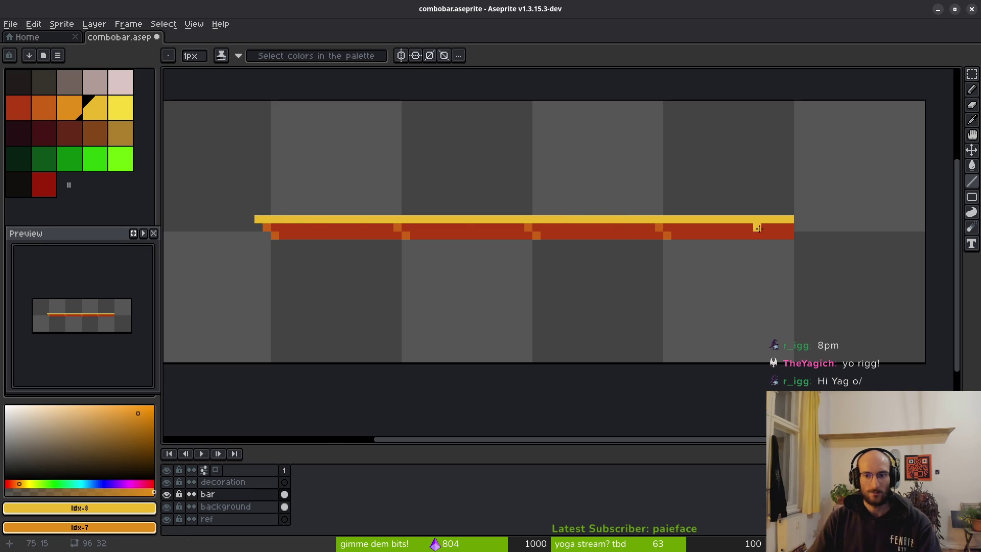
{"action": "left_click_drag", "start_coordinate": [789, 244], "coordinate": [274, 243]}
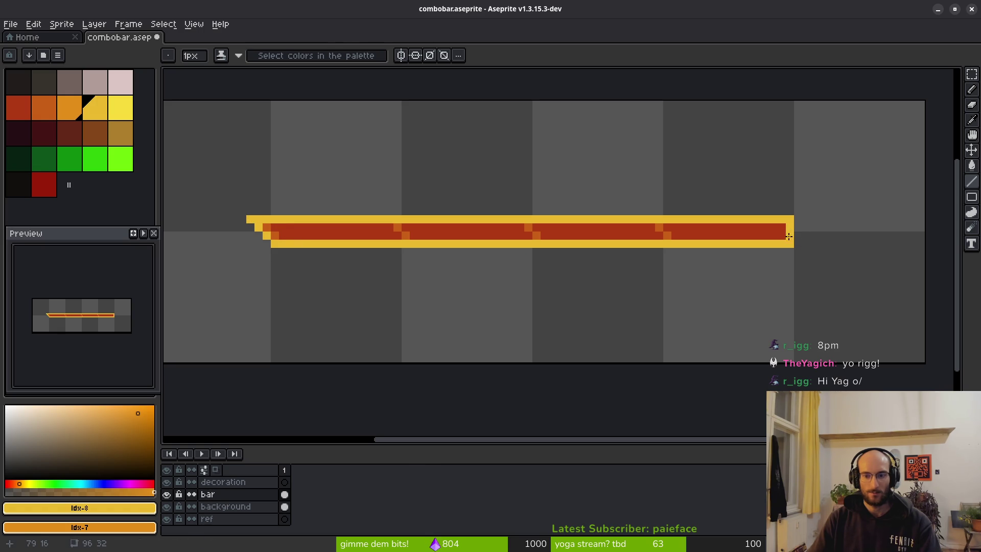
{"action": "key", "text": "g"}
{"action": "left_click", "coordinate": [684, 235]}
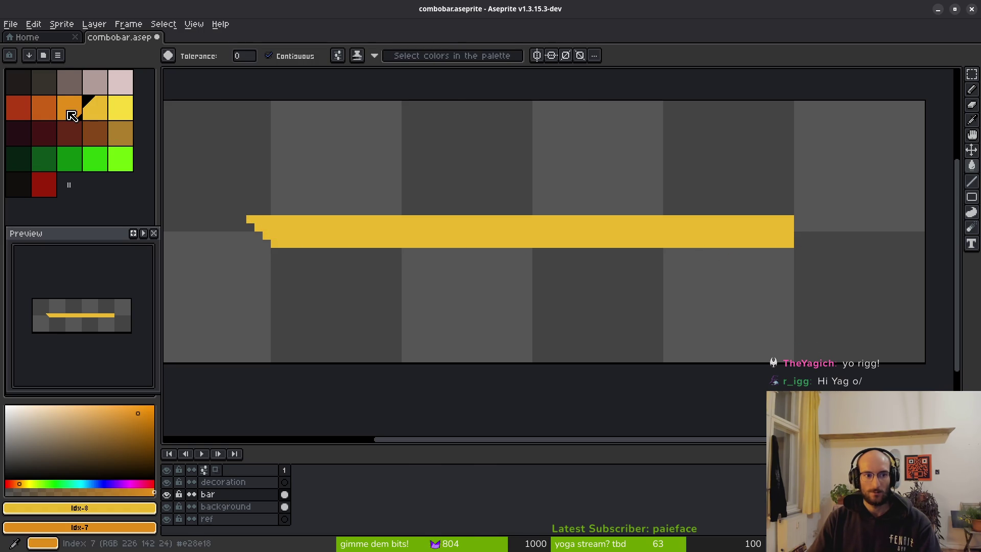
Step: Draw an orange stripe along the bar's bottom row
{"action": "right_click", "coordinate": [543, 240]}
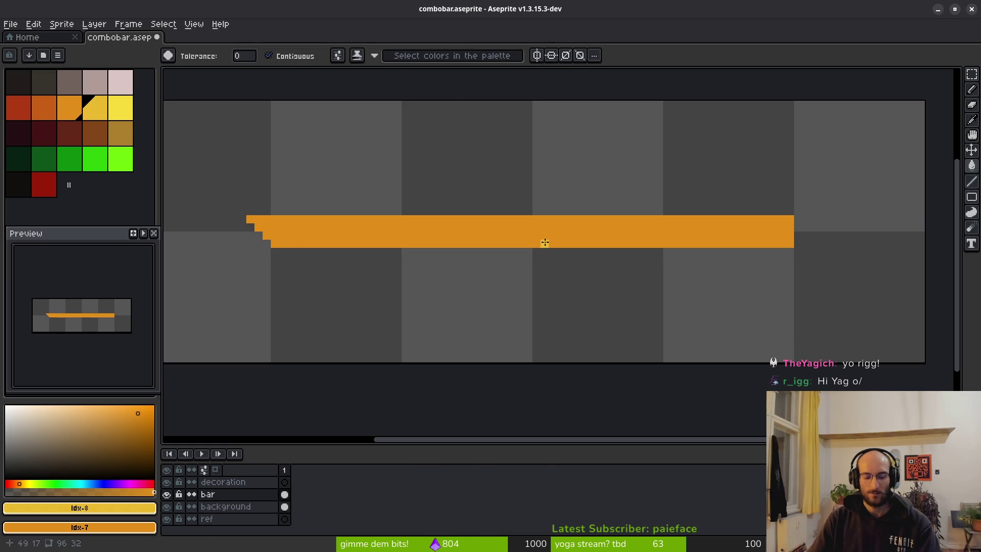
{"action": "key", "text": "ctrl+z"}
{"action": "key", "text": "l"}
{"action": "left_click_drag", "start_coordinate": [273, 244], "coordinate": [790, 244]}
{"action": "scroll", "coordinate": [243, 214], "scroll_direction": "up", "scroll_amount": 6}
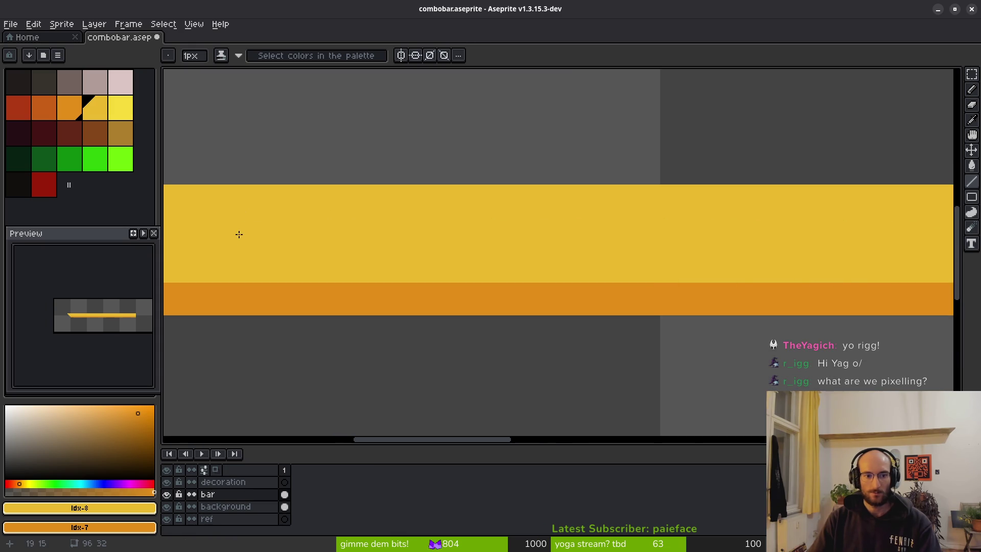
Step: Paint three orange pixels onto the bar's stepped left-end staircase
{"action": "mouse_move", "coordinate": [276, 226]}
{"action": "left_mouse_down"}
{"action": "mouse_move", "coordinate": [611, 269]}
{"action": "mouse_move", "coordinate": [561, 283]}
{"action": "left_mouse_up"}
{"action": "left_click", "coordinate": [611, 269]}
{"action": "left_click", "coordinate": [574, 247]}
{"action": "left_click", "coordinate": [548, 224]}
{"action": "scroll", "coordinate": [637, 243], "scroll_direction": "down", "scroll_amount": 5}
{"action": "scroll", "coordinate": [587, 271], "scroll_direction": "down", "scroll_amount": 2}
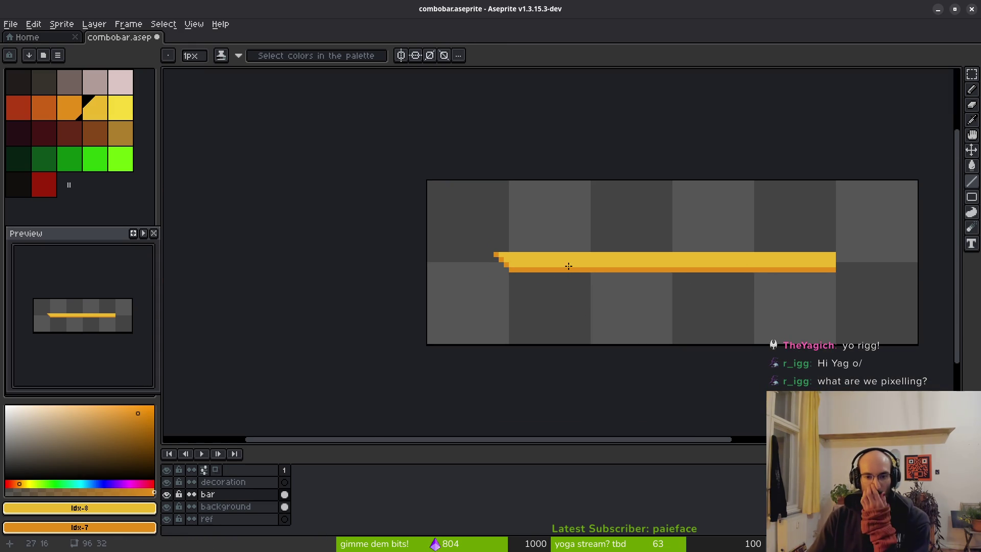
{"action": "scroll", "coordinate": [523, 279], "scroll_direction": "up", "scroll_amount": 5}
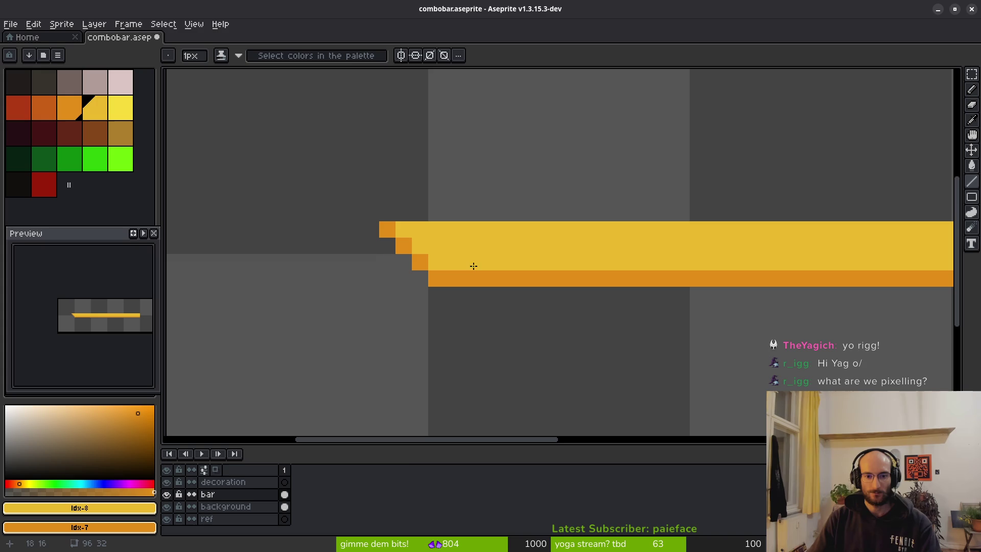
Step: Try darker shading along the left-end diagonal, then undo it and the last two orange pixels
{"action": "left_click_drag", "start_coordinate": [417, 238], "coordinate": [453, 277]}
{"action": "key", "text": "e"}
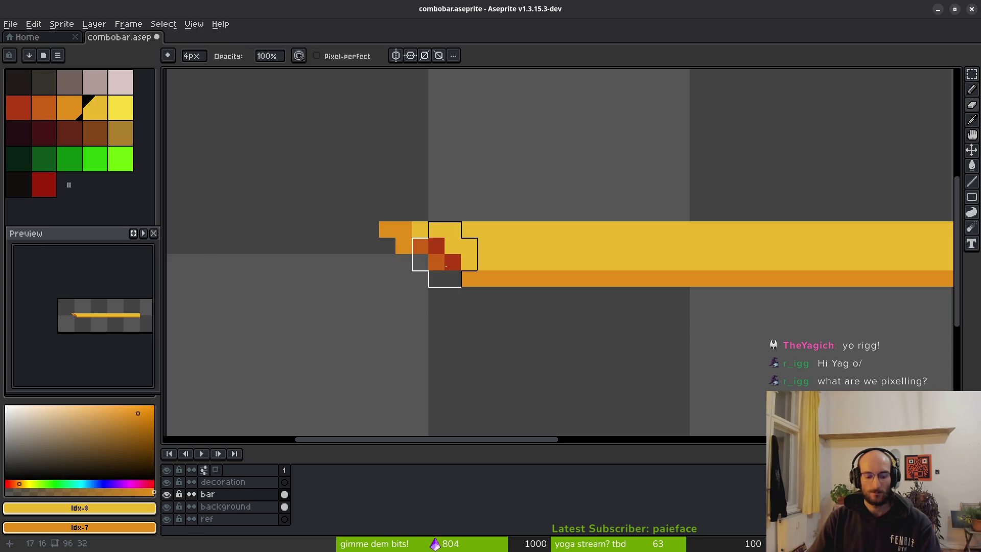
{"action": "key", "text": "ctrl+z"}
{"action": "key", "text": "b"}
{"action": "key", "text": "ctrl+z"}
{"action": "key", "text": "ctrl+z"}
{"action": "scroll", "coordinate": [474, 285], "scroll_direction": "down", "scroll_amount": 6}
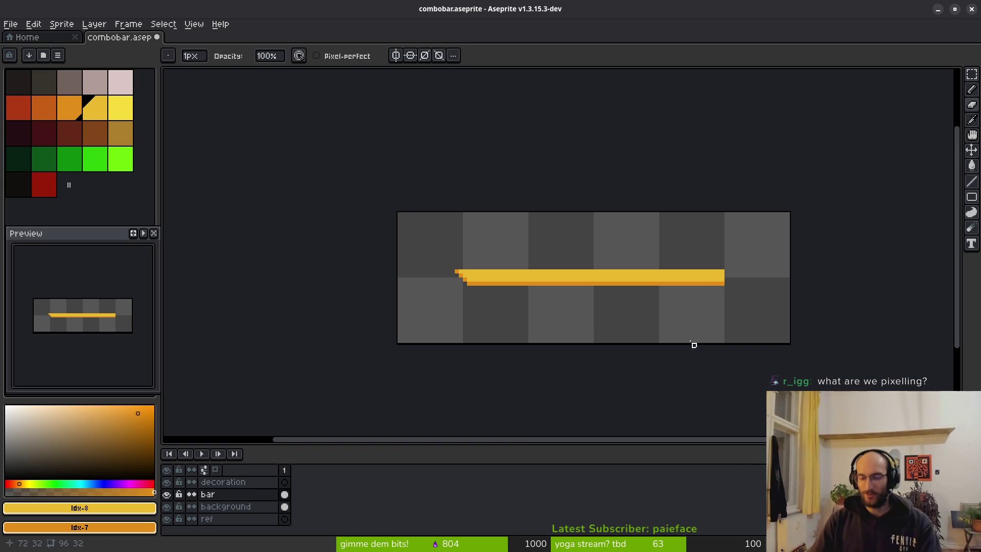
Step: Choose the light yellow palette swatch as the drawing colour
{"action": "left_click_drag", "start_coordinate": [722, 353], "coordinate": [559, 344]}
{"action": "scroll", "coordinate": [416, 289], "scroll_direction": "up", "scroll_amount": 1}
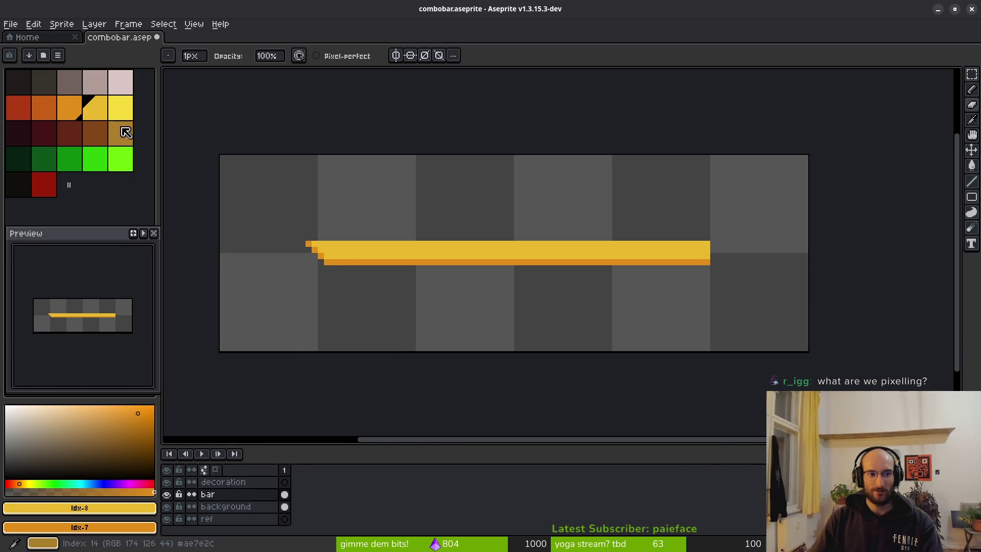
{"action": "left_click", "coordinate": [121, 107]}
{"action": "scroll", "coordinate": [438, 266], "scroll_direction": "up", "scroll_amount": 1}
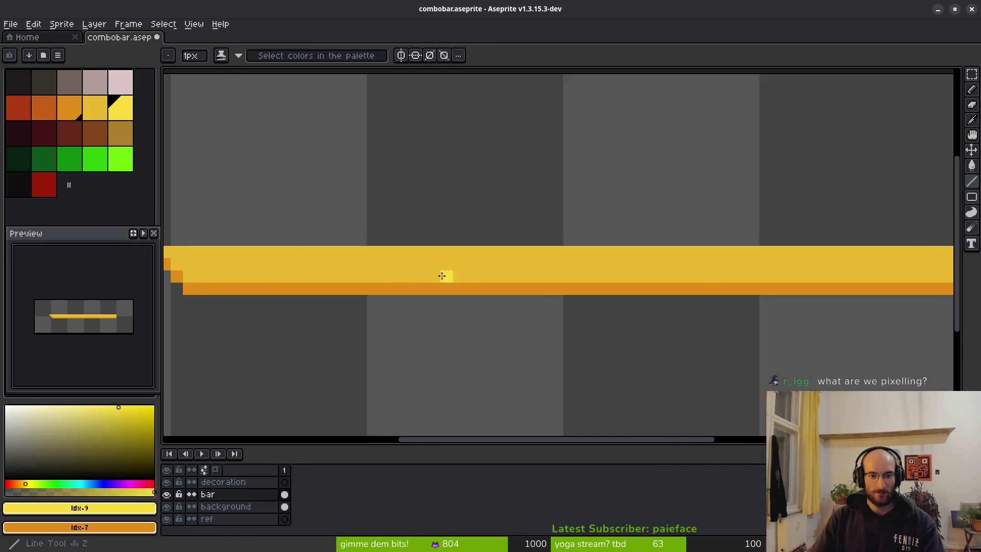
{"action": "scroll", "coordinate": [256, 272], "scroll_direction": "up", "scroll_amount": 2}
{"action": "scroll", "coordinate": [609, 251], "scroll_direction": "down", "scroll_amount": 2}
Step: Draw a light yellow highlight line along the bar's top row to its right end
{"action": "left_click_drag", "start_coordinate": [443, 246], "coordinate": [862, 245]}
{"action": "scroll", "coordinate": [700, 245], "scroll_direction": "down", "scroll_amount": 1}
{"action": "scroll", "coordinate": [610, 261], "scroll_direction": "up", "scroll_amount": 1}
{"action": "scroll", "coordinate": [585, 256], "scroll_direction": "up", "scroll_amount": 1}
{"action": "left_click_drag", "start_coordinate": [584, 253], "coordinate": [789, 253]}
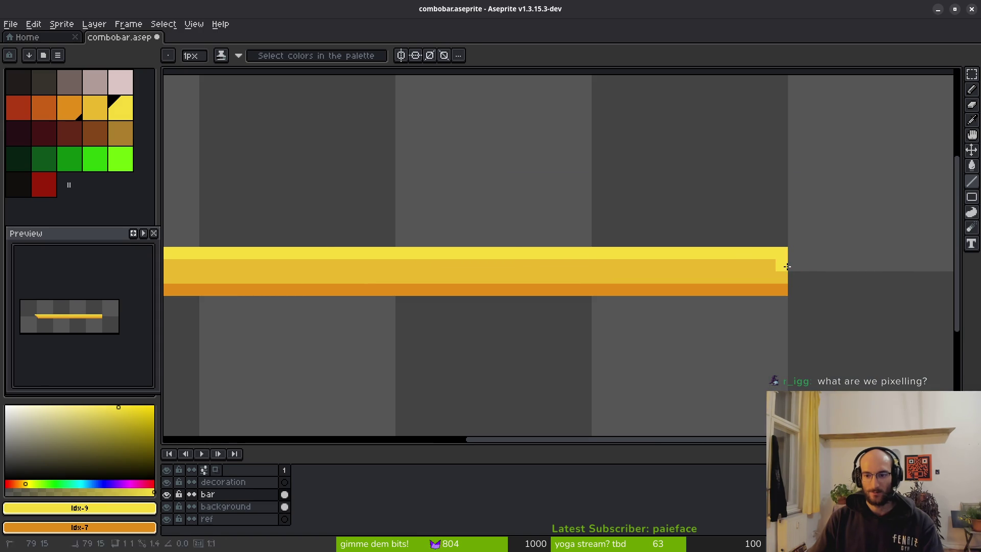
{"action": "scroll", "coordinate": [793, 294], "scroll_direction": "down", "scroll_amount": 4}
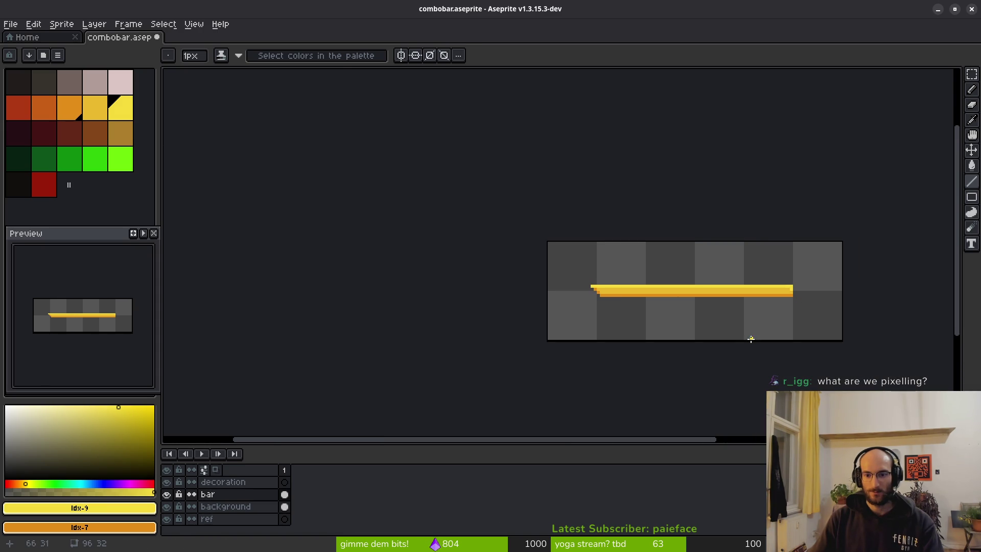
{"action": "scroll", "coordinate": [563, 272], "scroll_direction": "up", "scroll_amount": 2}
{"action": "scroll", "coordinate": [692, 331], "scroll_direction": "up", "scroll_amount": 1}
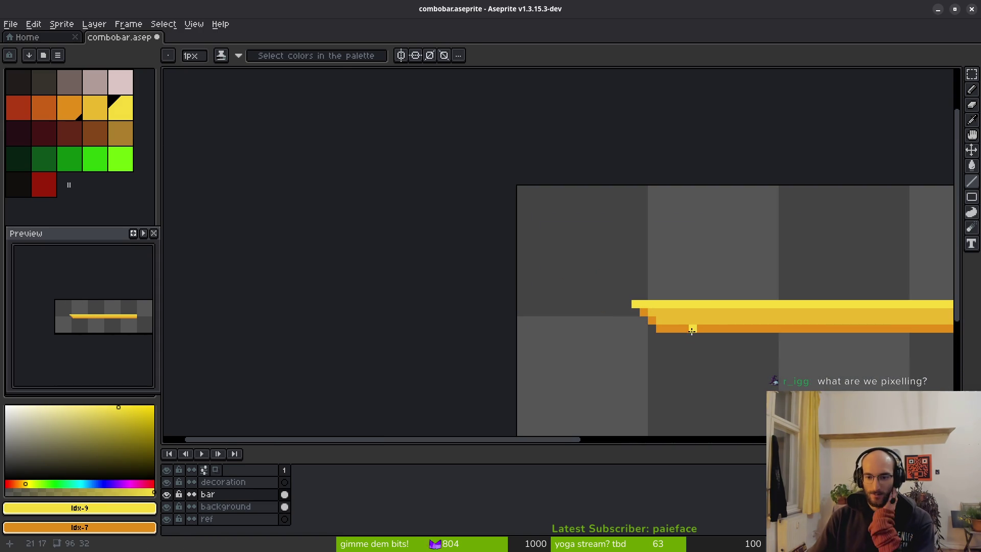
{"action": "scroll", "coordinate": [676, 320], "scroll_direction": "up", "scroll_amount": 2}
Step: Eyedrop the mid yellow from the bar and save combobar.aseprite
{"action": "left_click", "coordinate": [641, 319], "text": "alt"}
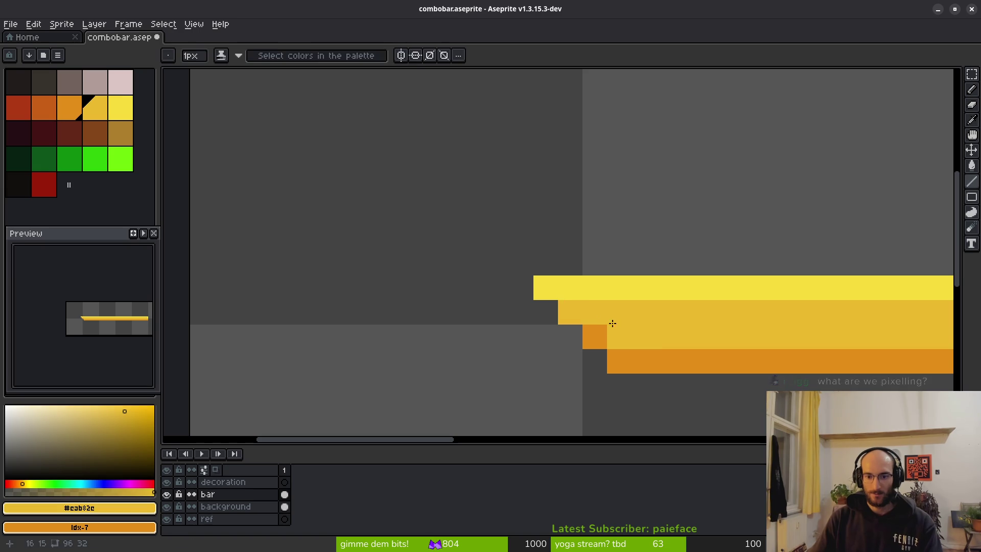
{"action": "scroll", "coordinate": [673, 331], "scroll_direction": "down", "scroll_amount": 4}
{"action": "scroll", "coordinate": [626, 342], "scroll_direction": "down", "scroll_amount": 2}
{"action": "left_click_drag", "start_coordinate": [627, 342], "coordinate": [593, 341]}
{"action": "key", "text": "ctrl+s"}
{"action": "scroll", "coordinate": [621, 317], "scroll_direction": "up", "scroll_amount": 2}
{"action": "left_click_drag", "start_coordinate": [532, 313], "coordinate": [569, 307]}
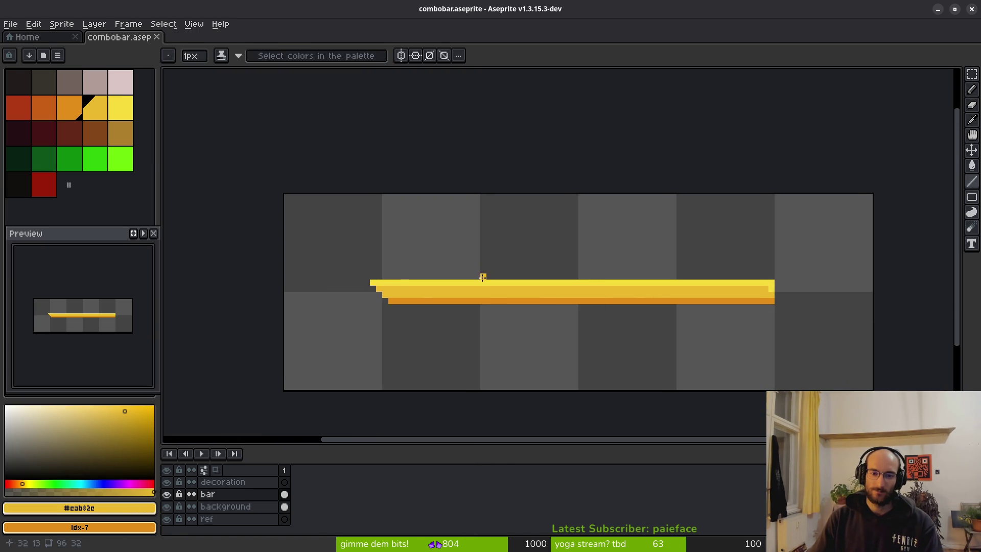
{"action": "scroll", "coordinate": [604, 300], "scroll_direction": "down", "scroll_amount": 1}
{"action": "left_click_drag", "start_coordinate": [605, 300], "coordinate": [554, 293]}
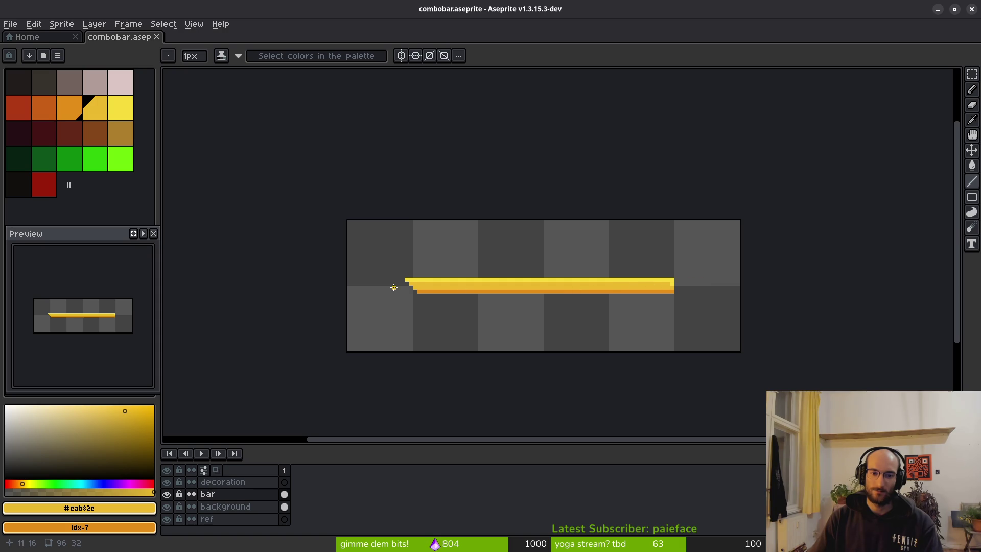
{"action": "key", "text": "ctrl+s"}
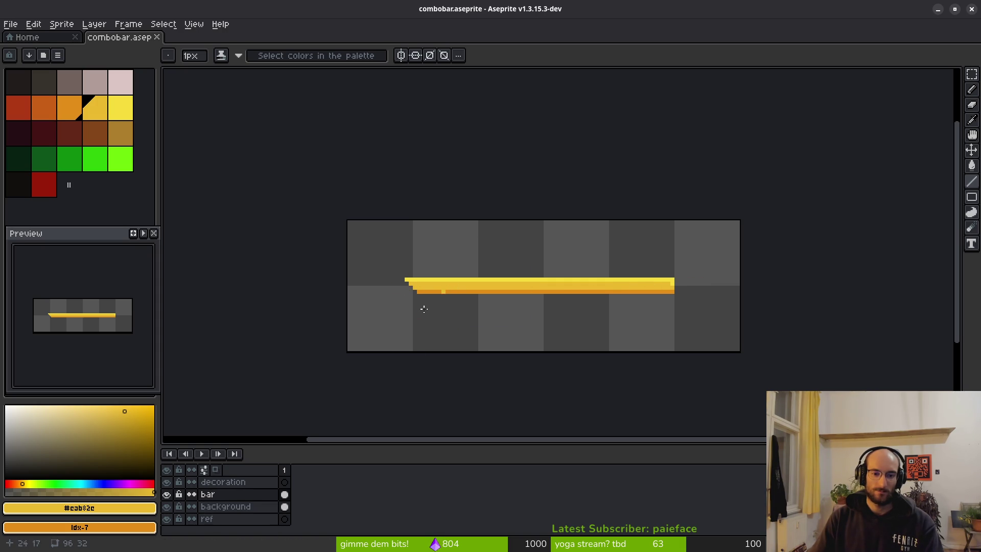
Step: Try deleting the bar's left part with the rectangular marquee, then restore it and deselect
{"action": "key", "text": "m"}
{"action": "mouse_move", "coordinate": [523, 225]}
{"action": "left_mouse_down"}
{"action": "mouse_move", "coordinate": [471, 296]}
{"action": "mouse_move", "coordinate": [291, 333]}
{"action": "left_mouse_up"}
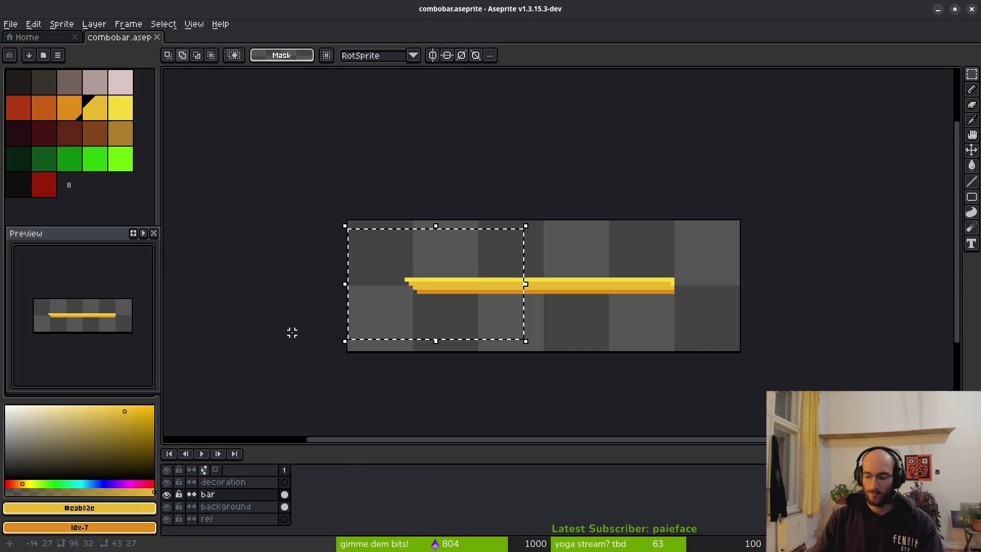
{"action": "key", "text": "Delete"}
{"action": "scroll", "coordinate": [554, 265], "scroll_direction": "down", "scroll_amount": 2}
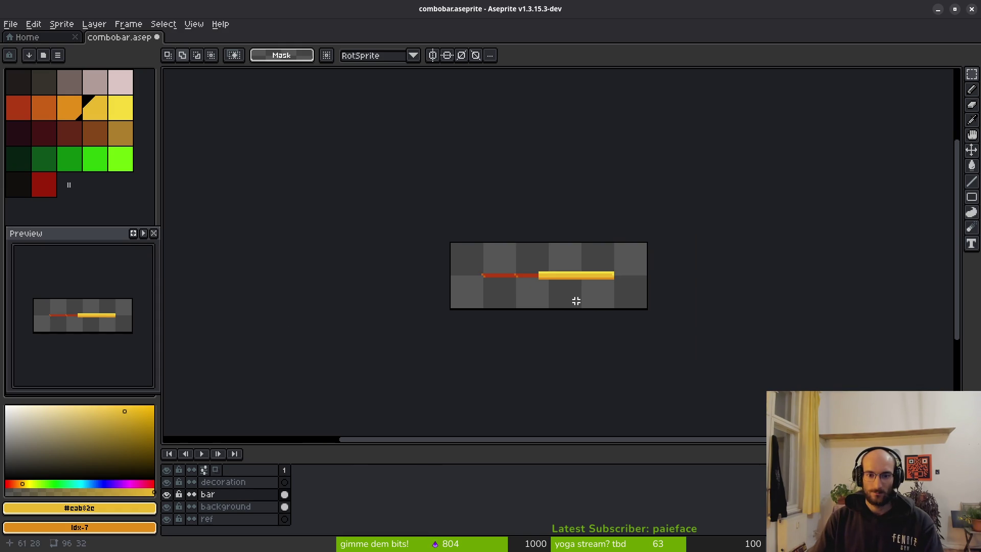
{"action": "scroll", "coordinate": [574, 299], "scroll_direction": "down", "scroll_amount": 2}
{"action": "scroll", "coordinate": [571, 289], "scroll_direction": "up", "scroll_amount": 4}
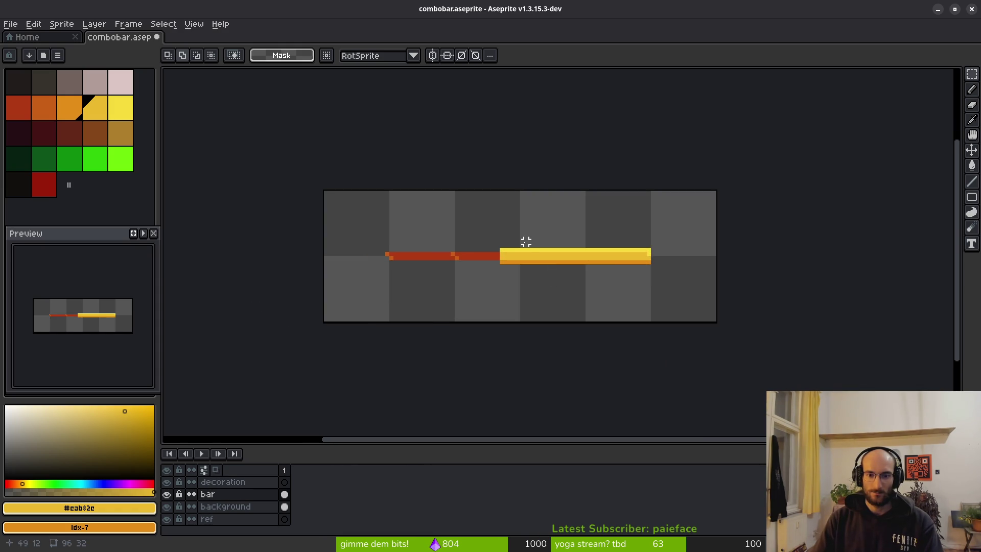
{"action": "key", "text": "ctrl+z"}
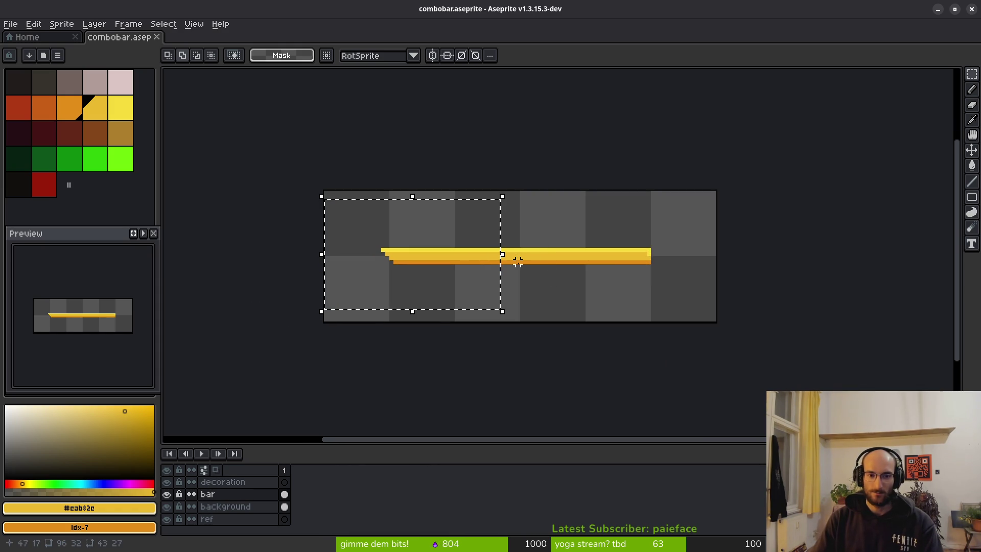
{"action": "key", "text": "ctrl+z"}
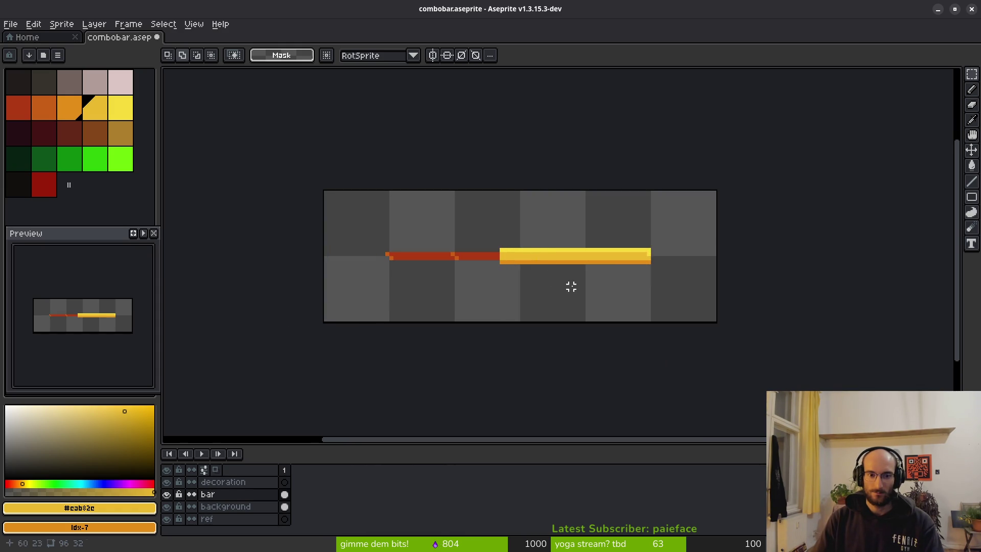
{"action": "scroll", "coordinate": [563, 291], "scroll_direction": "down", "scroll_amount": 2}
{"action": "scroll", "coordinate": [562, 293], "scroll_direction": "up", "scroll_amount": 4}
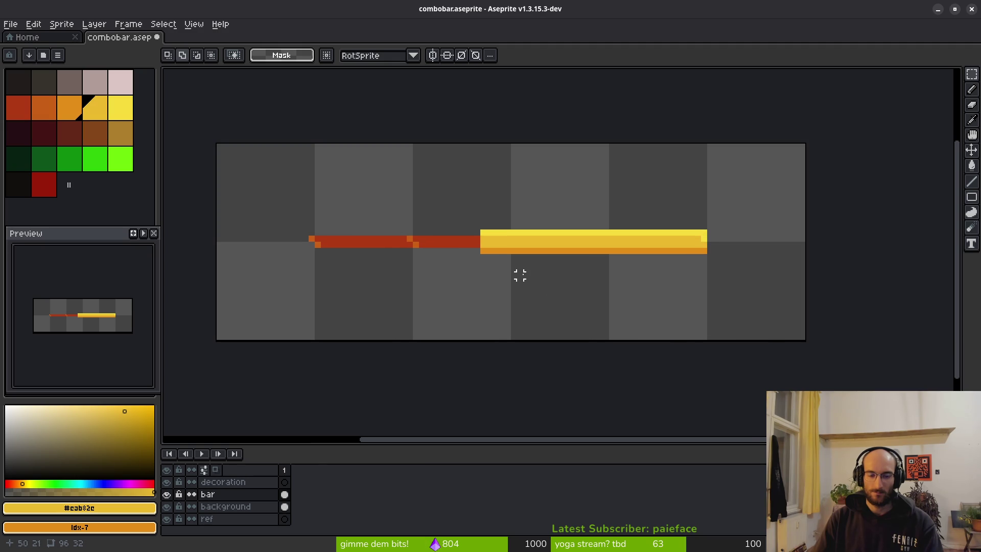
{"action": "key", "text": "ctrl+y"}
{"action": "left_click", "coordinate": [336, 251]}
Step: Raise the bar's lower rows by one pixel
{"action": "left_click_drag", "start_coordinate": [315, 246], "coordinate": [729, 274]}
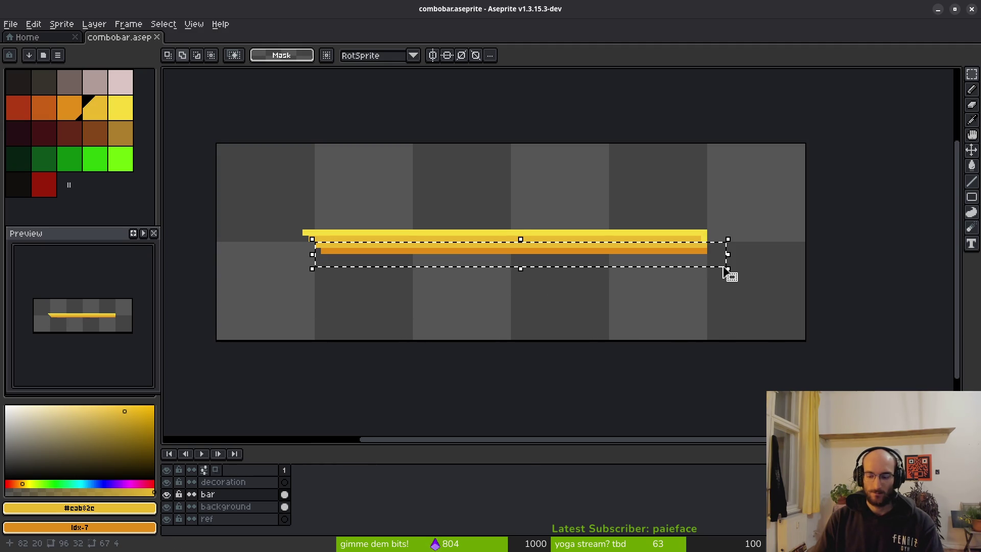
{"action": "key", "text": "Up"}
{"action": "key", "text": "ctrl+d"}
Step: Shift the whole yellow bar down one pixel
{"action": "left_click_drag", "start_coordinate": [275, 182], "coordinate": [808, 279]}
{"action": "key", "text": "Down"}
{"action": "key", "text": "ctrl+d"}
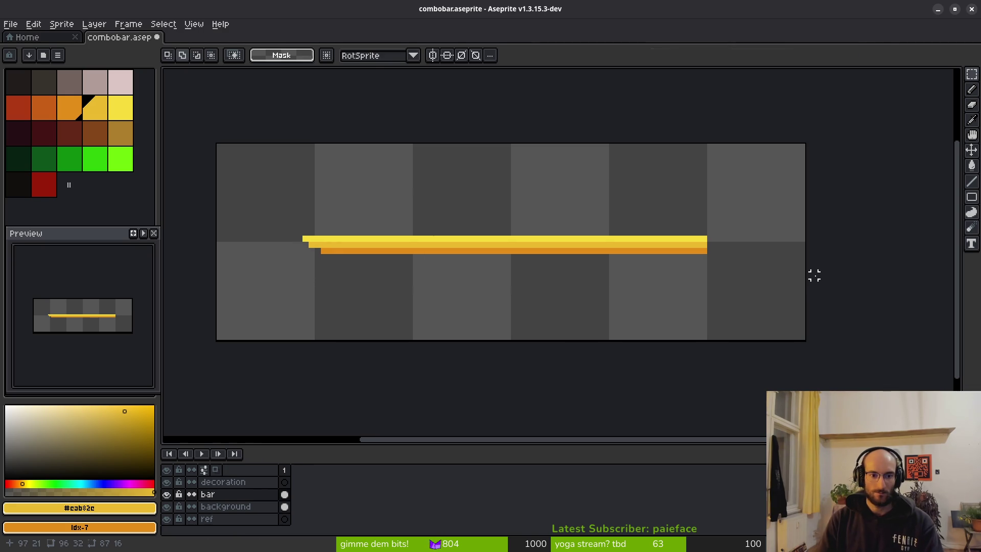
{"action": "scroll", "coordinate": [363, 267], "scroll_direction": "up", "scroll_amount": 2}
{"action": "scroll", "coordinate": [416, 254], "scroll_direction": "up", "scroll_amount": 1}
Step: Try a yellow fill on the orange bottom row and an extra orange pixel, undoing both
{"action": "key", "text": "g"}
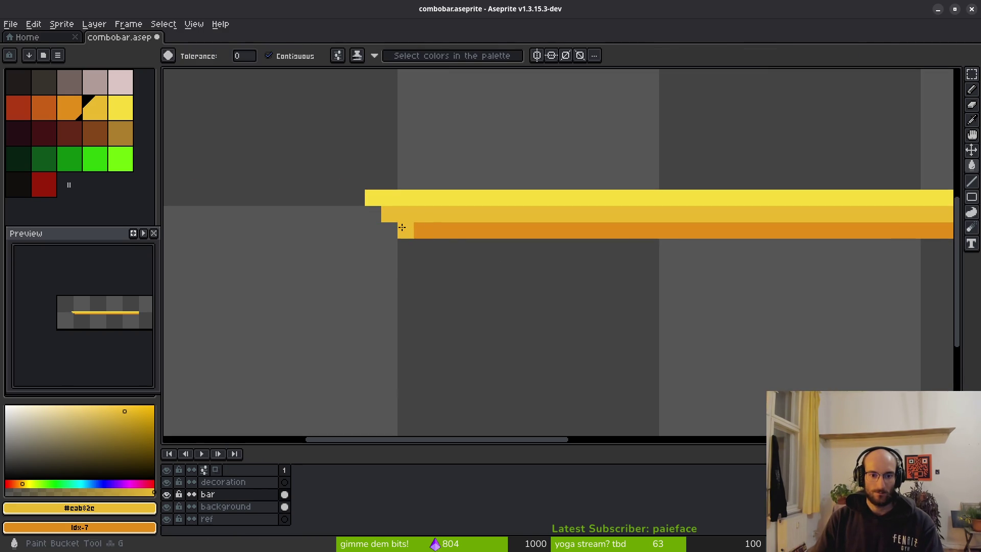
{"action": "left_click", "coordinate": [415, 231]}
{"action": "key", "text": "ctrl+z"}
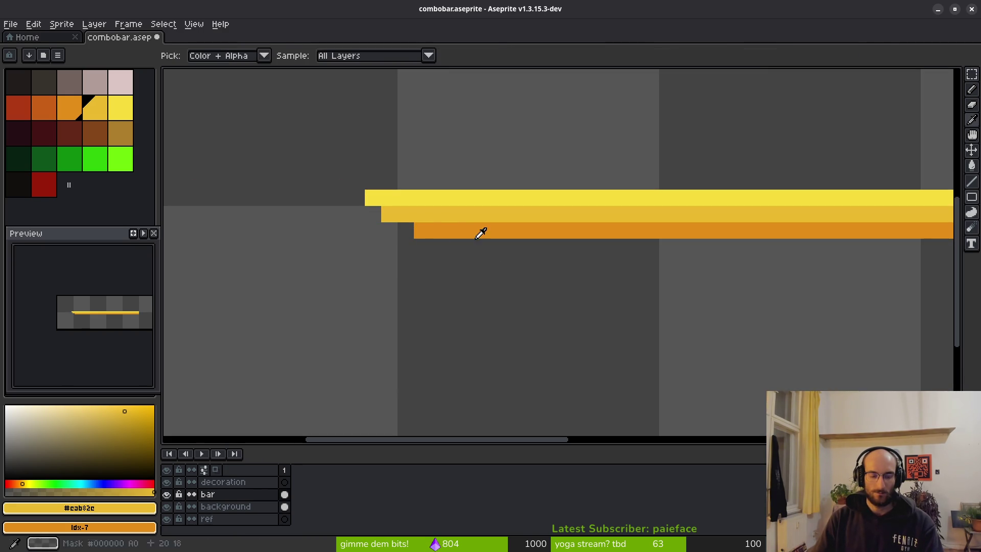
{"action": "left_click", "coordinate": [440, 224], "text": "alt"}
{"action": "key", "text": "b"}
{"action": "left_click", "coordinate": [403, 236]}
{"action": "key", "text": "ctrl+z"}
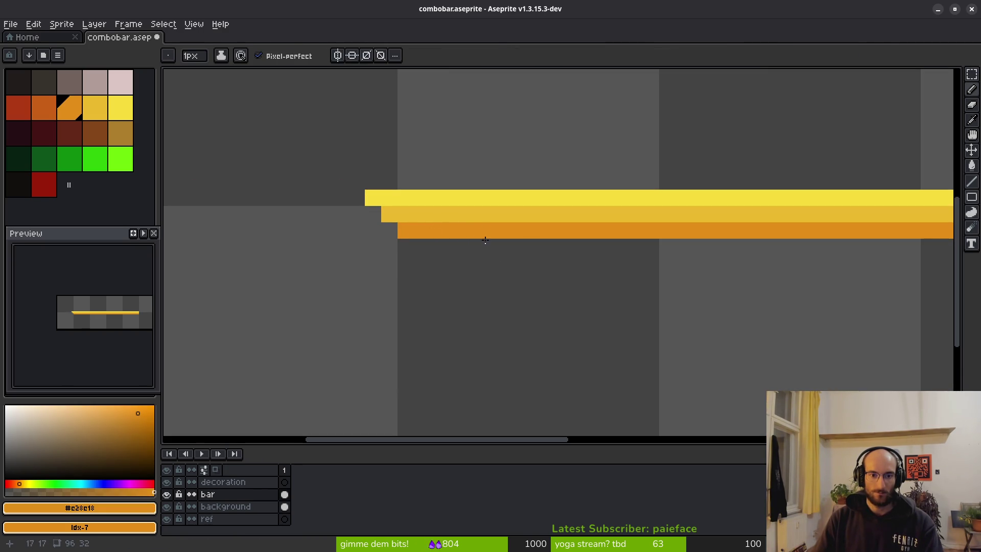
{"action": "scroll", "coordinate": [432, 233], "scroll_direction": "down", "scroll_amount": 7}
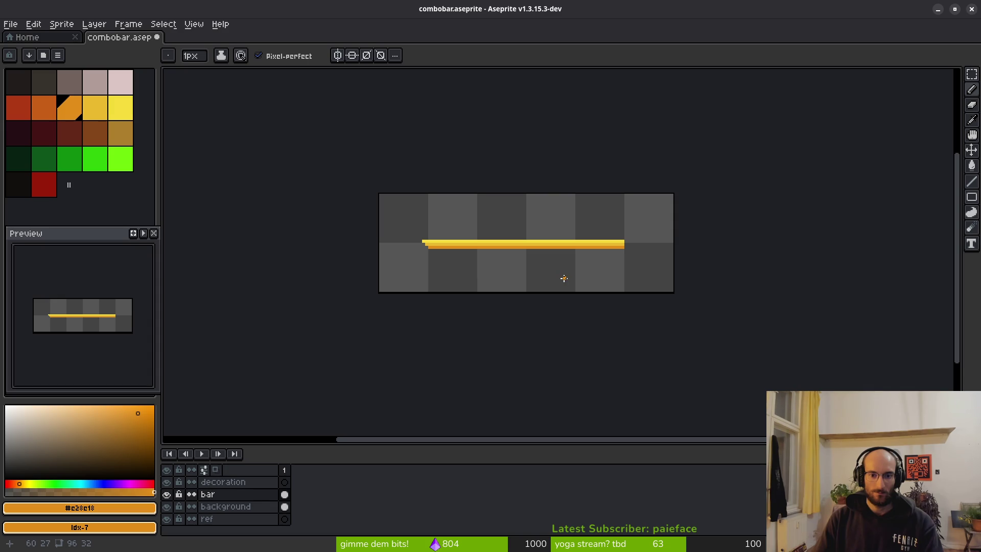
Step: Try clearing the bar's left part, undo it, deselect and save the sprite
{"action": "key", "text": "m"}
{"action": "left_click_drag", "start_coordinate": [476, 205], "coordinate": [363, 271]}
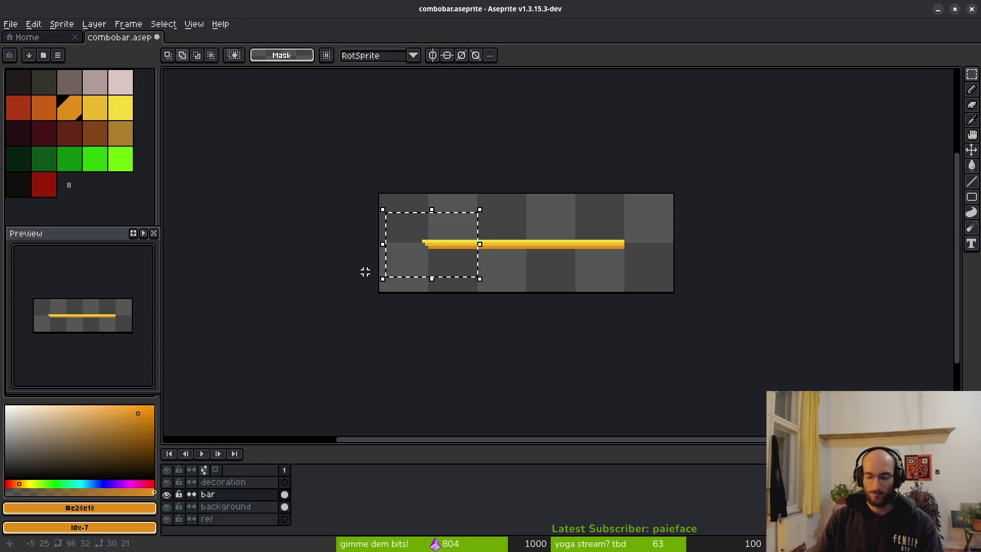
{"action": "key", "text": "Delete"}
{"action": "scroll", "coordinate": [521, 262], "scroll_direction": "down", "scroll_amount": 2}
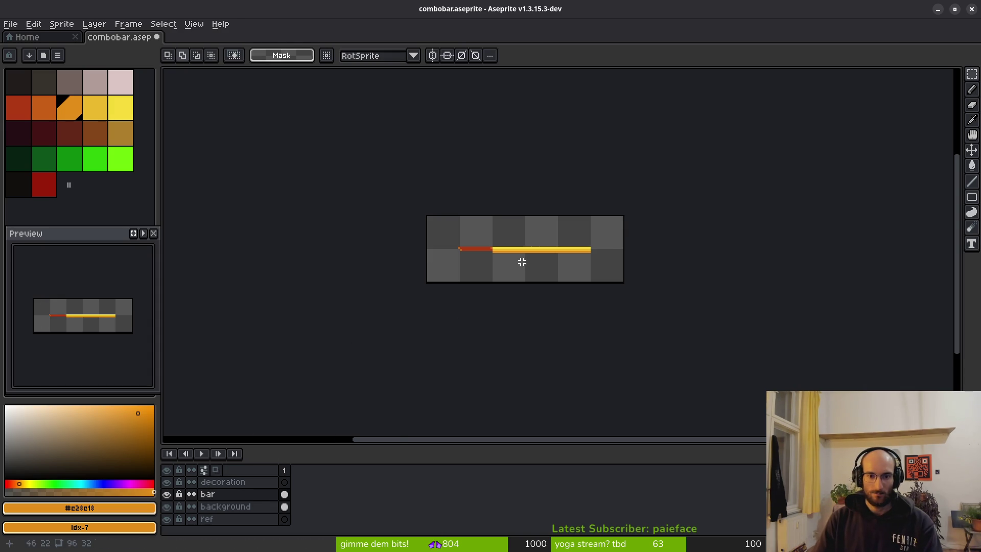
{"action": "scroll", "coordinate": [521, 261], "scroll_direction": "up", "scroll_amount": 3}
{"action": "key", "text": "ctrl+z"}
{"action": "key", "text": "ctrl+z"}
{"action": "key", "text": "ctrl+z"}
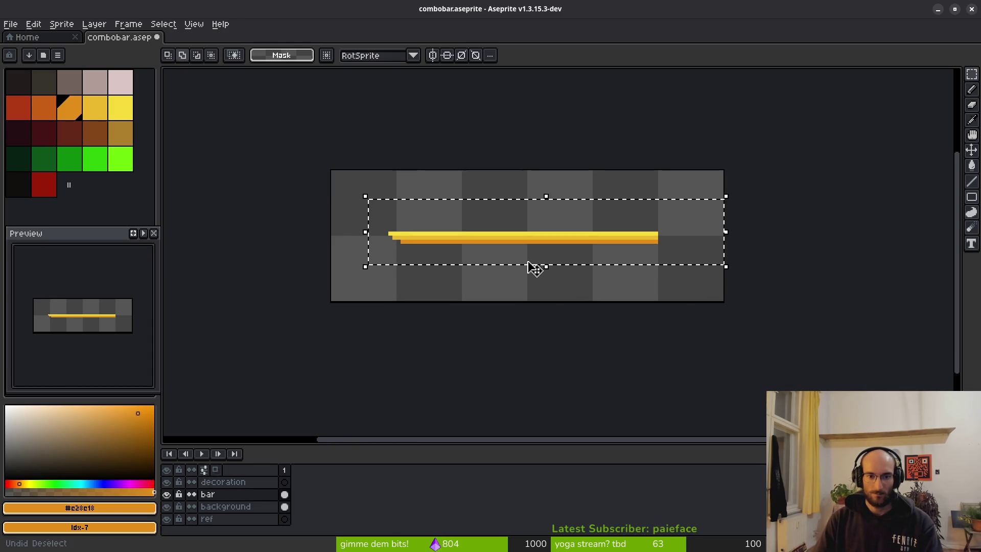
{"action": "key", "text": "ctrl+z"}
{"action": "key", "text": "ctrl+z"}
{"action": "key", "text": "ctrl+d"}
{"action": "key", "text": "ctrl+s"}
Step: Paint the bar's top-right end pixel orange, sample yellow and orange, then undo the change
{"action": "scroll", "coordinate": [660, 237], "scroll_direction": "up", "scroll_amount": 5}
{"action": "scroll", "coordinate": [617, 247], "scroll_direction": "right", "scroll_amount": 1}
{"action": "key", "text": "b"}
{"action": "left_click", "coordinate": [627, 228]}
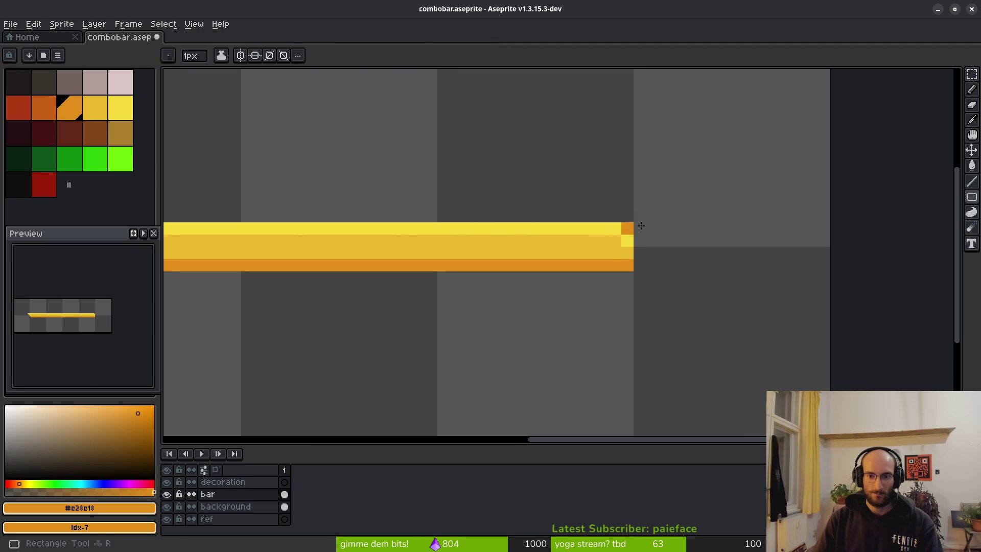
{"action": "left_click", "coordinate": [631, 254], "text": "alt"}
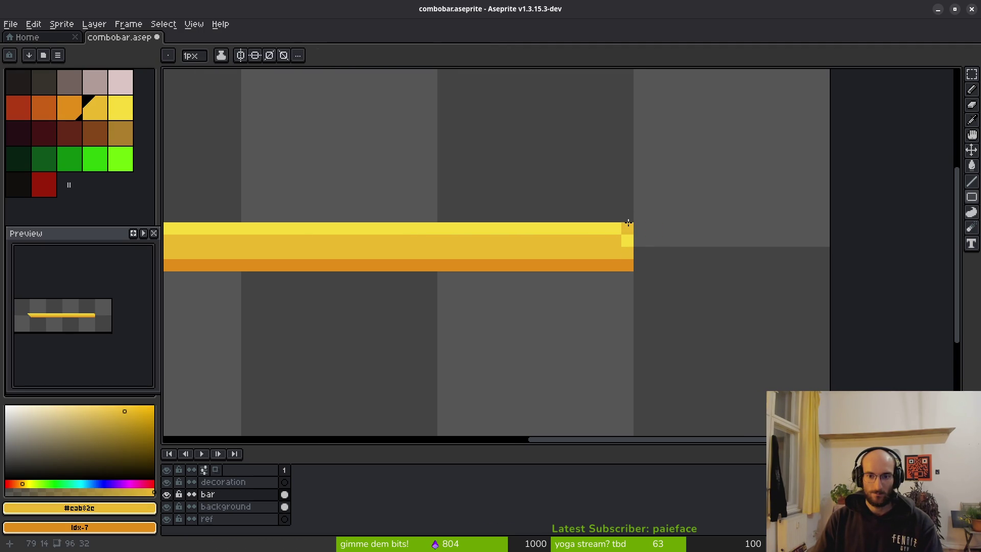
{"action": "left_click", "coordinate": [613, 263], "text": "alt"}
{"action": "scroll", "coordinate": [675, 277], "scroll_direction": "down", "scroll_amount": 4}
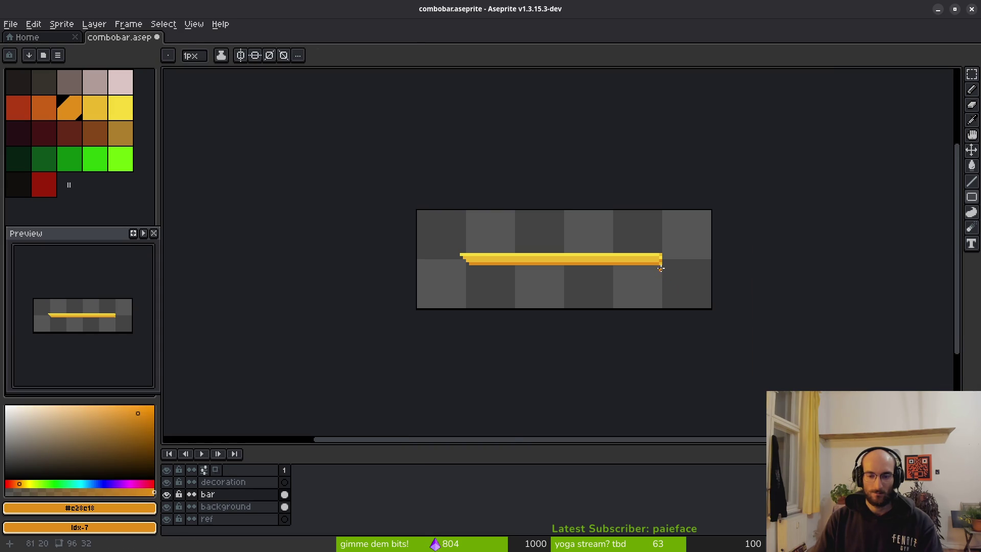
{"action": "scroll", "coordinate": [664, 272], "scroll_direction": "up", "scroll_amount": 5}
{"action": "scroll", "coordinate": [676, 212], "scroll_direction": "down", "scroll_amount": 5}
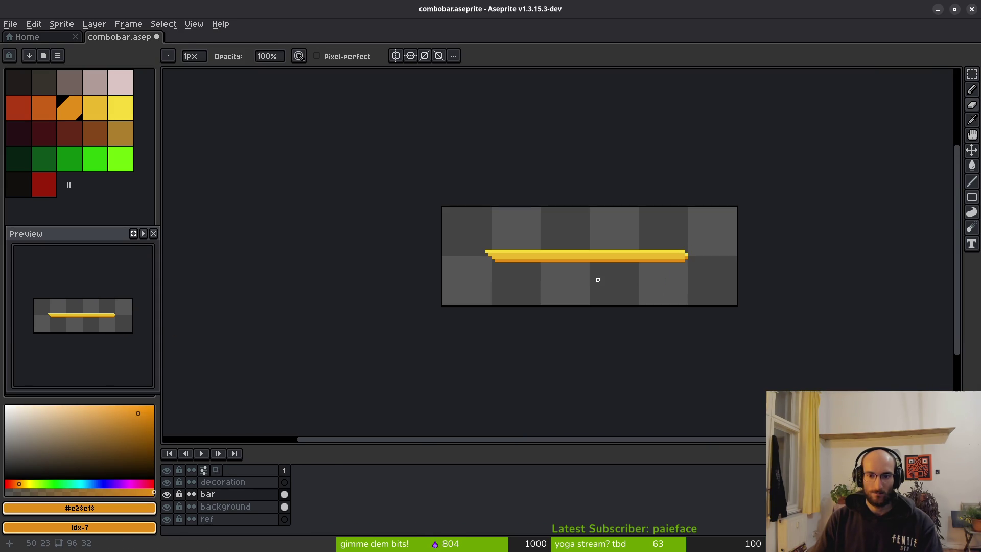
{"action": "scroll", "coordinate": [703, 255], "scroll_direction": "up", "scroll_amount": 5}
{"action": "key", "text": "b"}
{"action": "key", "text": "ctrl+z"}
{"action": "key", "text": "ctrl+z"}
{"action": "key", "text": "ctrl+z"}
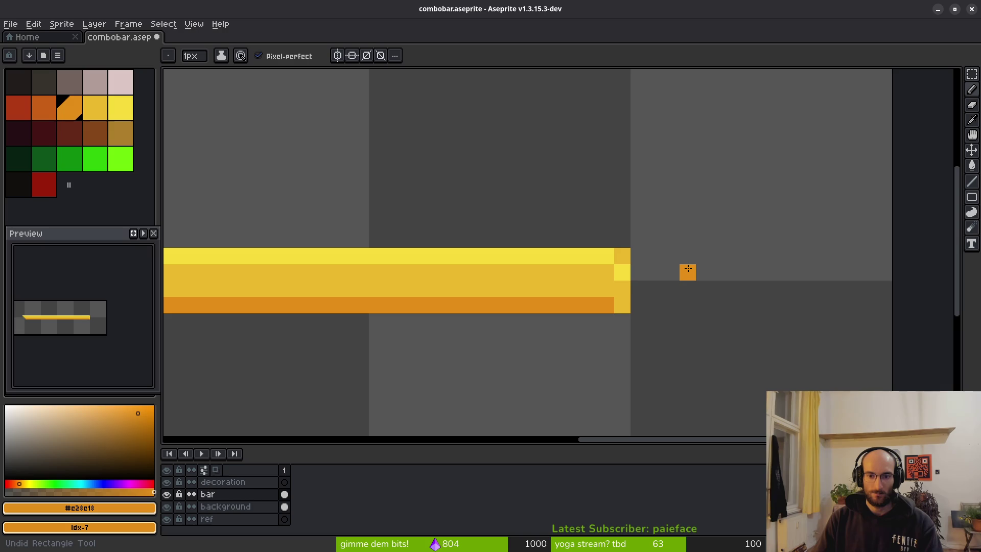
Step: Paint the right-end cells bright yellow and mid yellow, then save combobar.aseprite
{"action": "left_click", "coordinate": [630, 269], "text": "alt"}
{"action": "left_click", "coordinate": [638, 272]}
{"action": "left_click", "coordinate": [623, 271], "text": "alt"}
{"action": "left_click", "coordinate": [622, 259]}
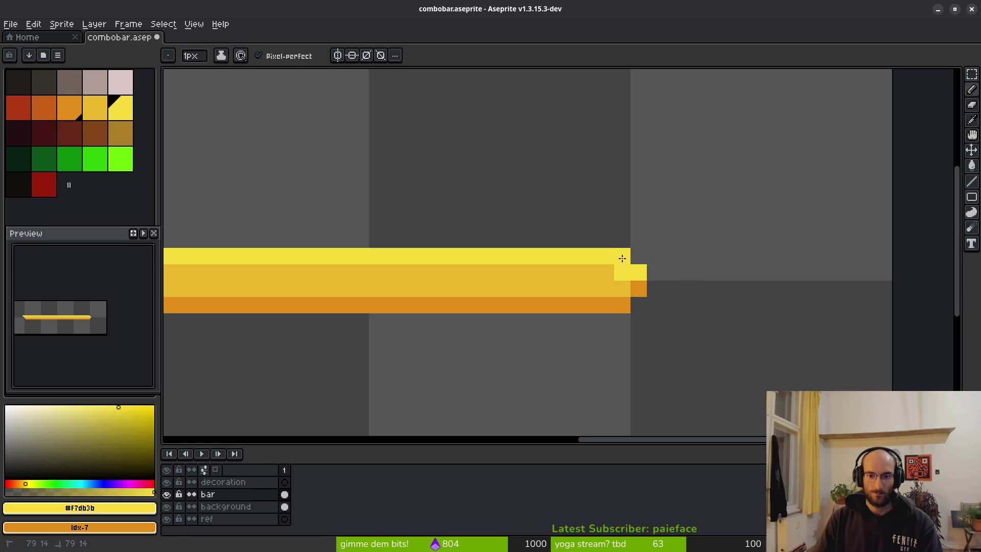
{"action": "left_click", "coordinate": [617, 269], "text": "alt"}
{"action": "left_click", "coordinate": [639, 288]}
{"action": "scroll", "coordinate": [607, 298], "scroll_direction": "down", "scroll_amount": 4}
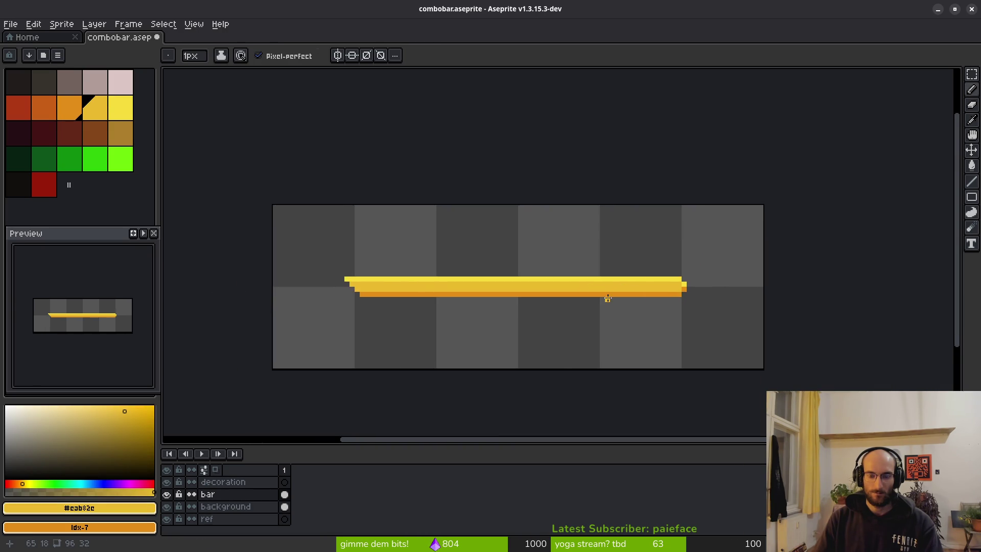
{"action": "scroll", "coordinate": [607, 298], "scroll_direction": "down", "scroll_amount": 2}
{"action": "key", "text": "ctrl+s"}
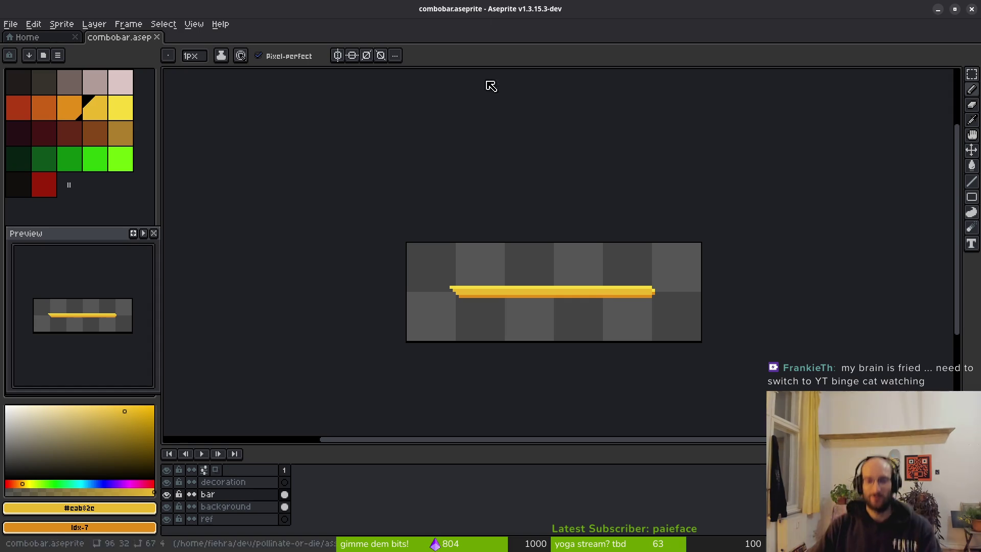
{"action": "left_click_drag", "start_coordinate": [580, 247], "coordinate": [558, 186]}
Step: Hide the bar layer to expose the two-tone red bar, saving before and after
{"action": "key", "text": "ctrl+s"}
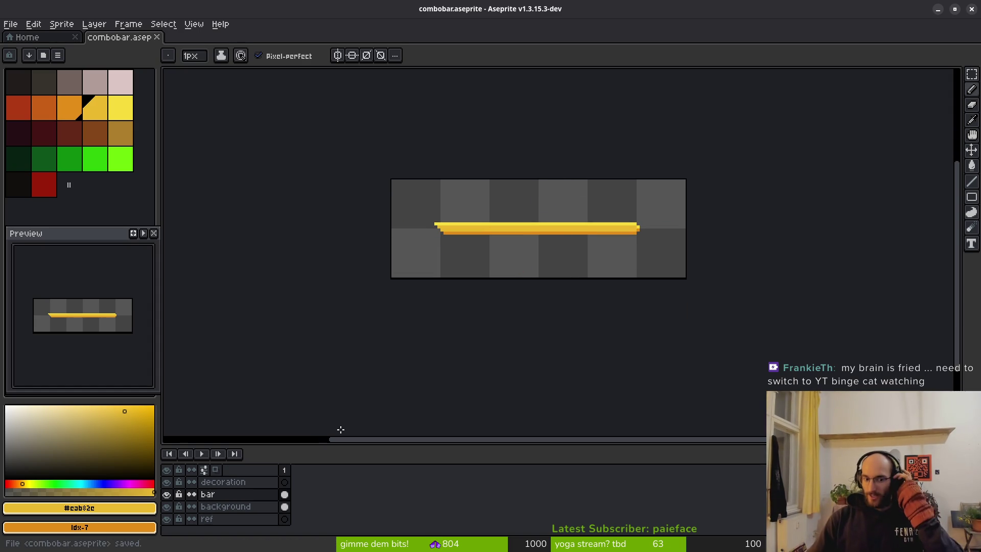
{"action": "left_click", "coordinate": [167, 496]}
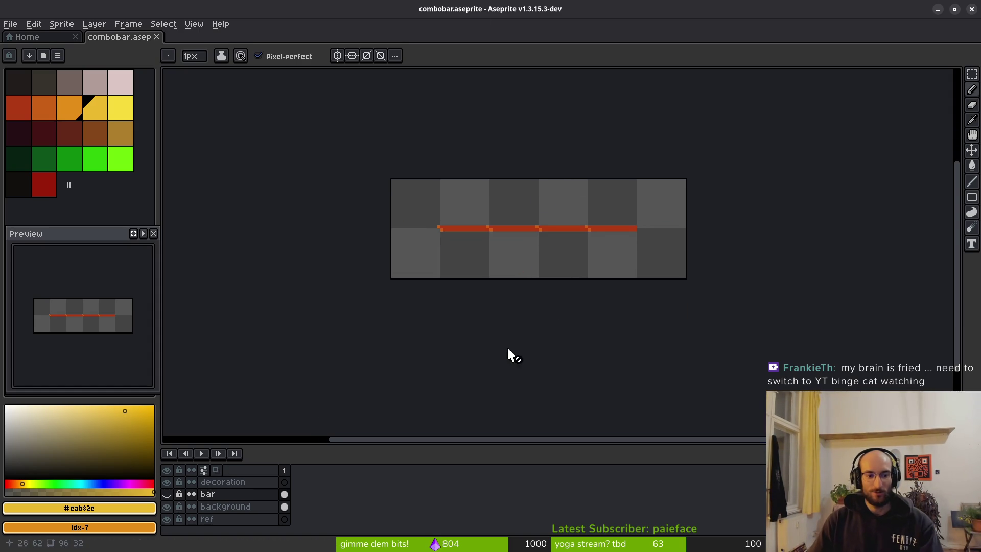
{"action": "scroll", "coordinate": [562, 248], "scroll_direction": "up", "scroll_amount": 3}
{"action": "key", "text": "ctrl+s"}
Step: On the background layer, place a dark red pencil pixel below the red bar
{"action": "key", "text": "b"}
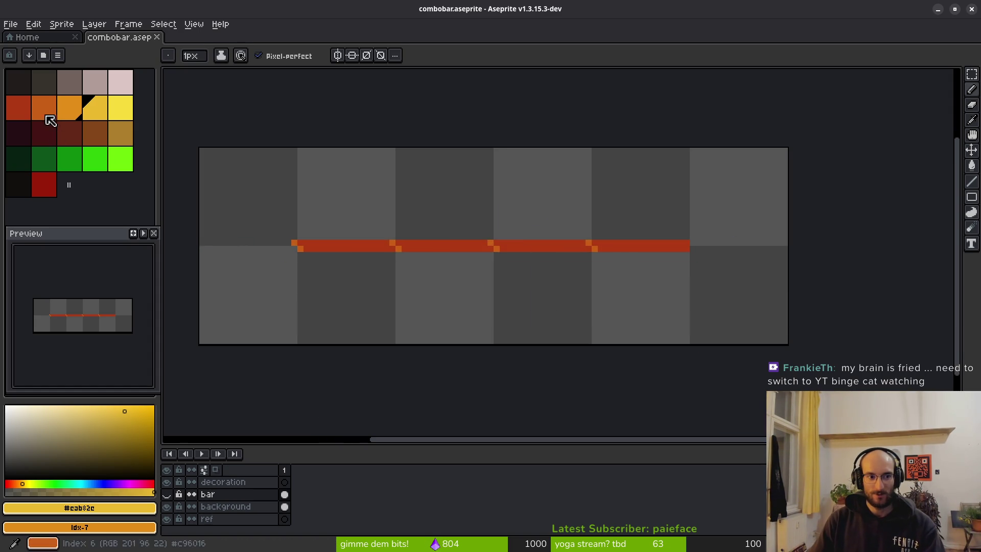
{"action": "scroll", "coordinate": [459, 251], "scroll_direction": "up", "scroll_amount": 4}
{"action": "left_click", "coordinate": [51, 191]}
{"action": "scroll", "coordinate": [479, 237], "scroll_direction": "down", "scroll_amount": 3}
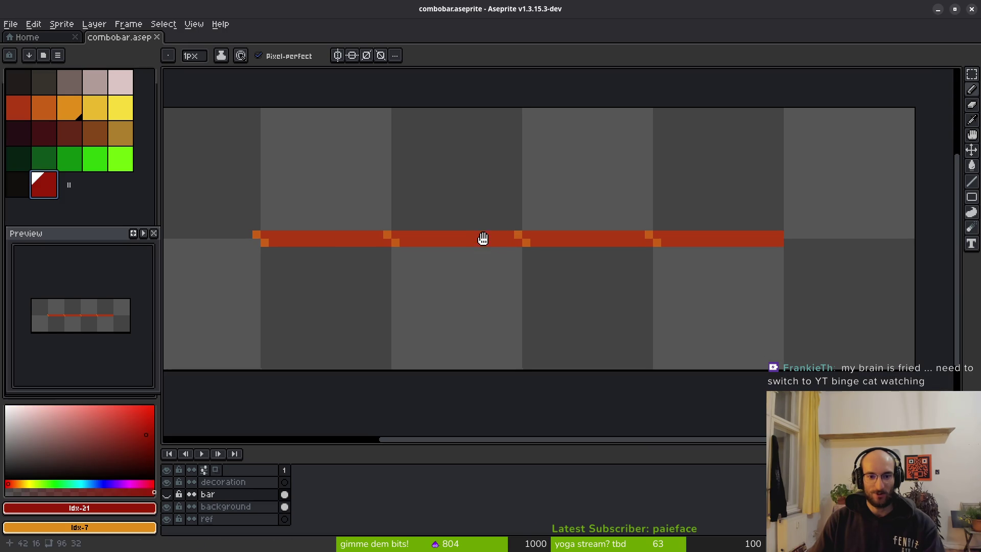
{"action": "left_click", "coordinate": [225, 506]}
{"action": "left_click", "coordinate": [585, 250]}
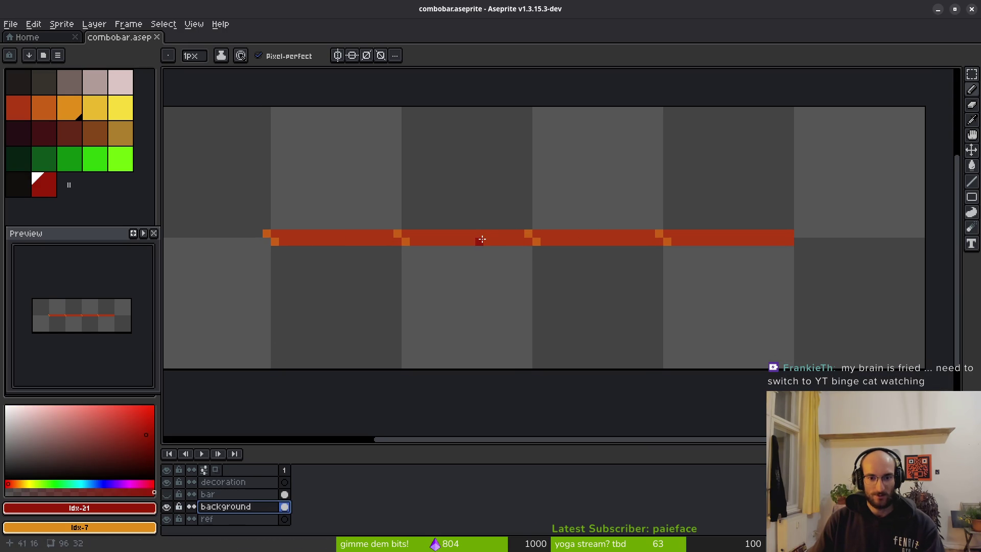
{"action": "scroll", "coordinate": [374, 244], "scroll_direction": "up", "scroll_amount": 2}
{"action": "key", "text": "ctrl+z"}
{"action": "left_click", "coordinate": [18, 107]}
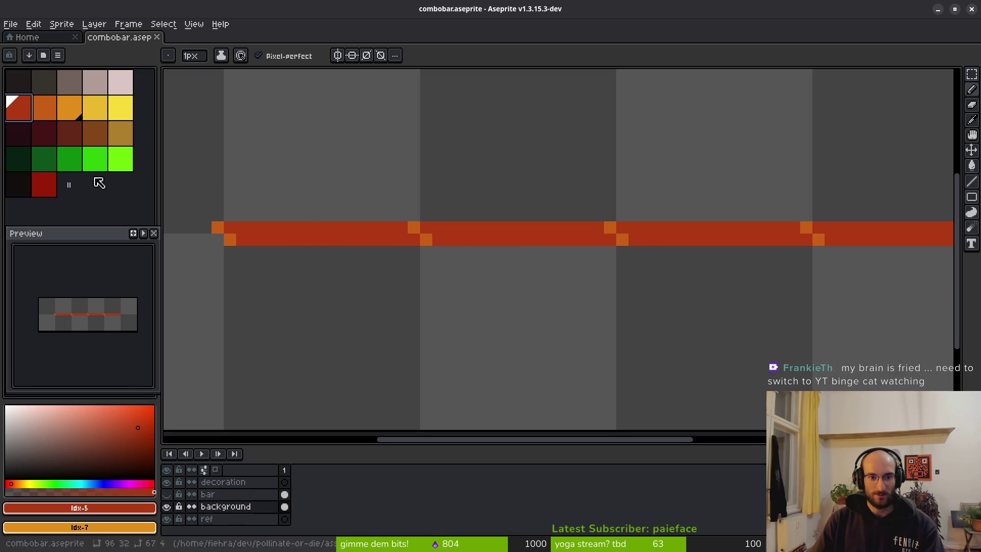
{"action": "left_click", "coordinate": [51, 190]}
{"action": "left_click", "coordinate": [399, 254]}
Step: Draw a dark red line across the red bar's entire lower row
{"action": "key", "text": "l"}
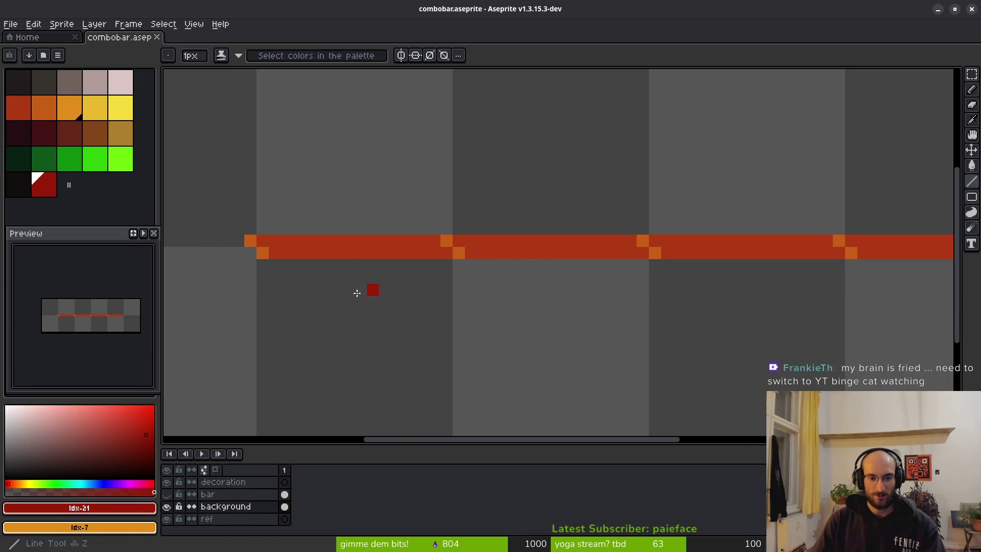
{"action": "left_click_drag", "start_coordinate": [275, 252], "coordinate": [446, 254]}
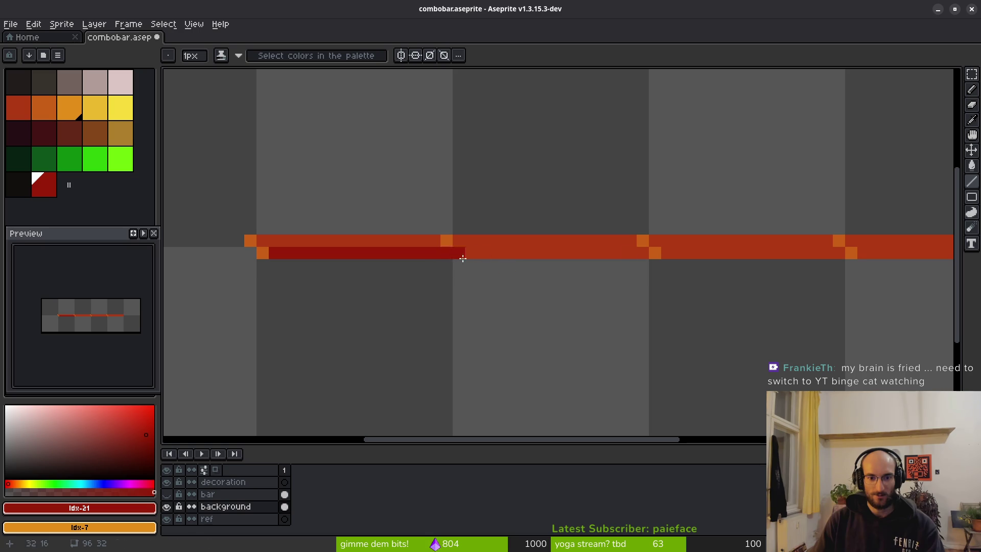
{"action": "scroll", "coordinate": [474, 259], "scroll_direction": "up", "scroll_amount": 1}
{"action": "scroll", "coordinate": [460, 265], "scroll_direction": "down", "scroll_amount": 2}
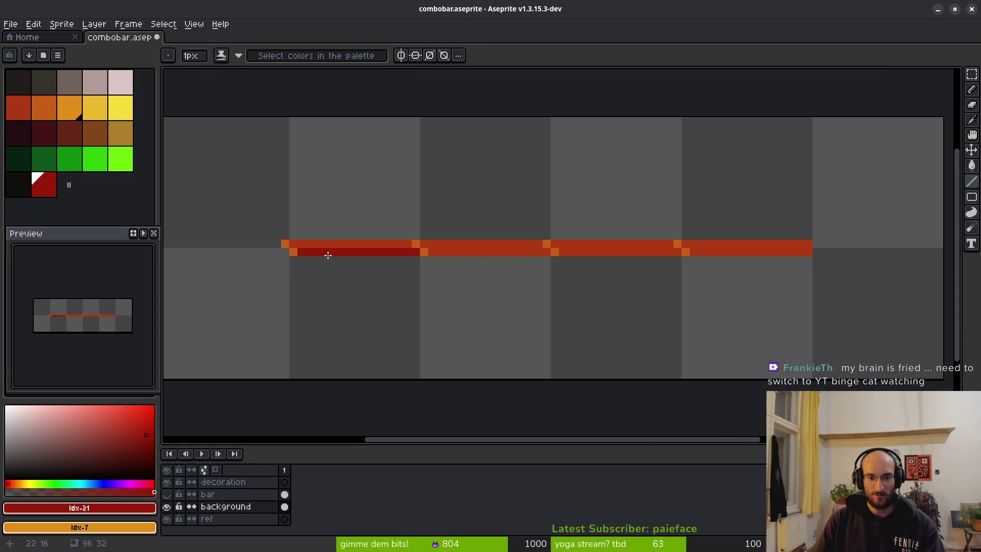
{"action": "mouse_move", "coordinate": [306, 252]}
{"action": "left_mouse_down"}
{"action": "mouse_move", "coordinate": [844, 255]}
{"action": "mouse_move", "coordinate": [806, 252]}
{"action": "left_mouse_up"}
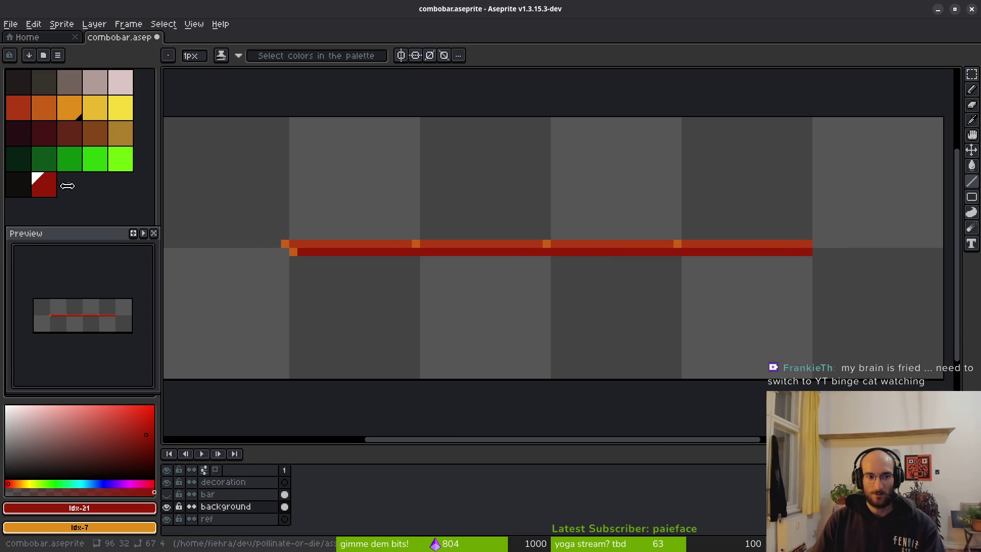
Step: Paint a red-orange pixel at the start of the lower row
{"action": "left_click", "coordinate": [23, 108]}
{"action": "scroll", "coordinate": [291, 226], "scroll_direction": "up", "scroll_amount": 3}
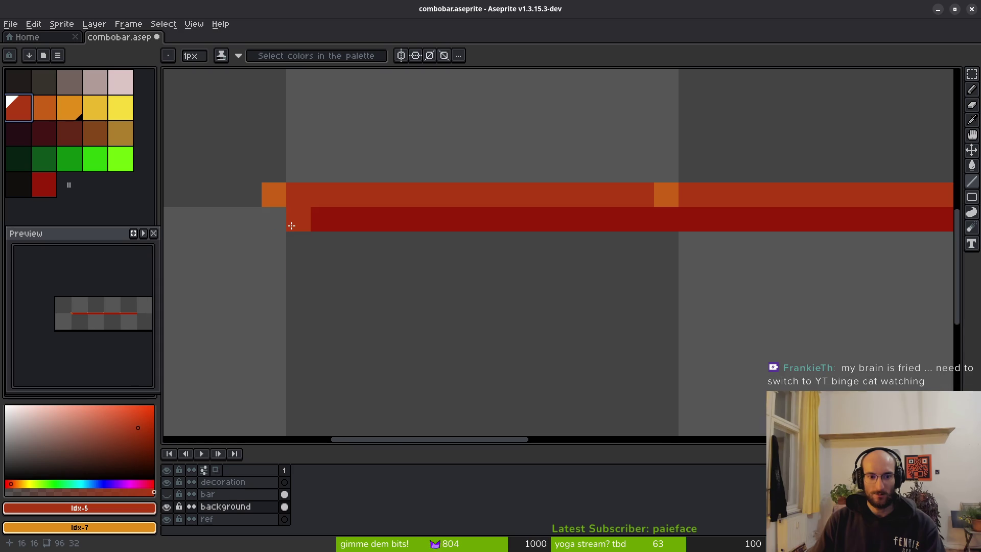
{"action": "left_click", "coordinate": [695, 219]}
{"action": "scroll", "coordinate": [697, 219], "scroll_direction": "down", "scroll_amount": 2}
{"action": "left_click_drag", "start_coordinate": [697, 219], "coordinate": [424, 290]}
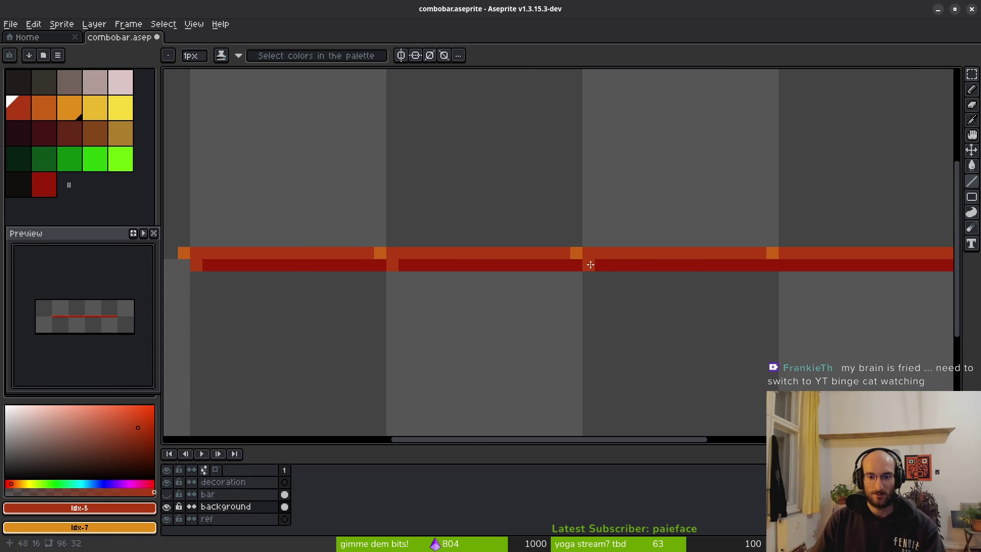
{"action": "scroll", "coordinate": [780, 261], "scroll_direction": "down", "scroll_amount": 3}
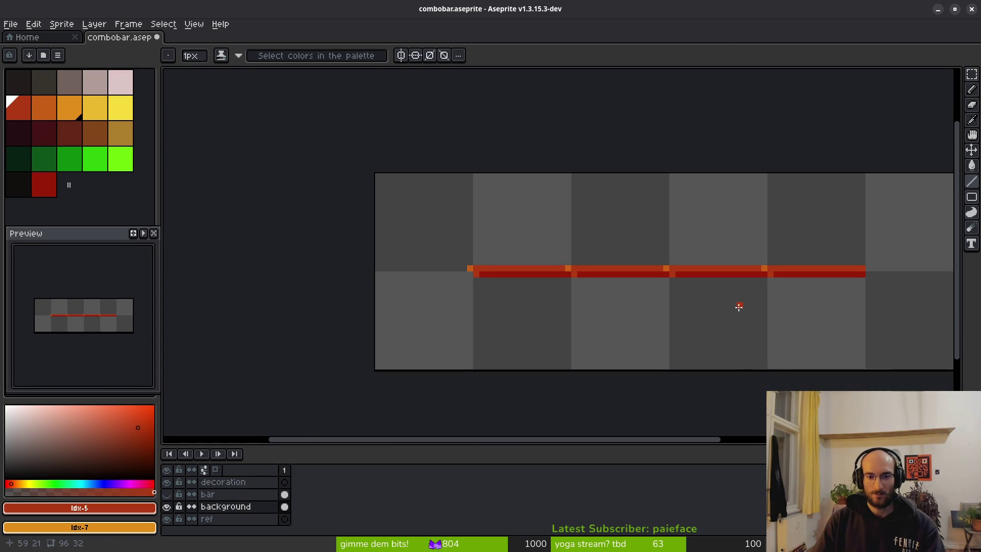
{"action": "left_click_drag", "start_coordinate": [737, 307], "coordinate": [650, 306]}
{"action": "scroll", "coordinate": [437, 301], "scroll_direction": "down", "scroll_amount": 1}
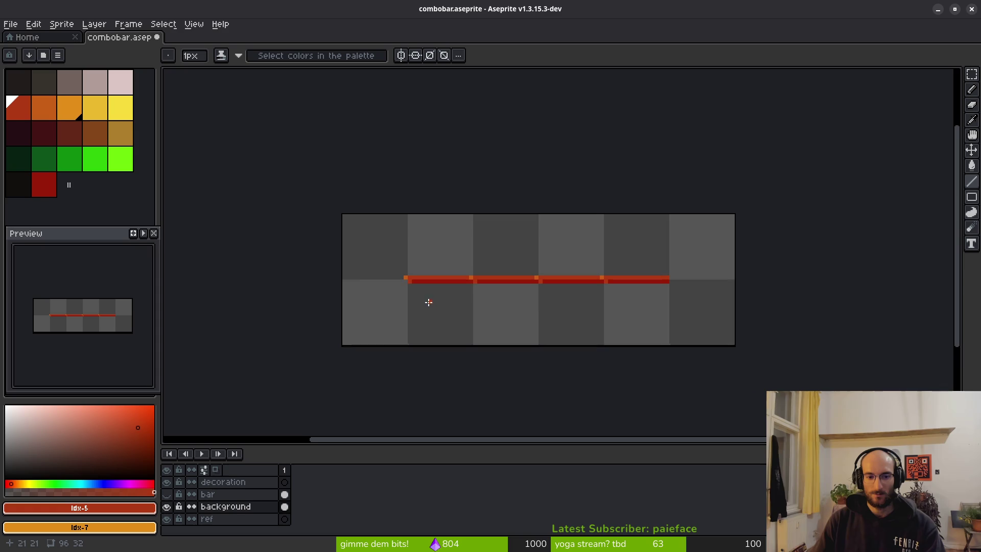
{"action": "scroll", "coordinate": [502, 297], "scroll_direction": "down", "scroll_amount": 1}
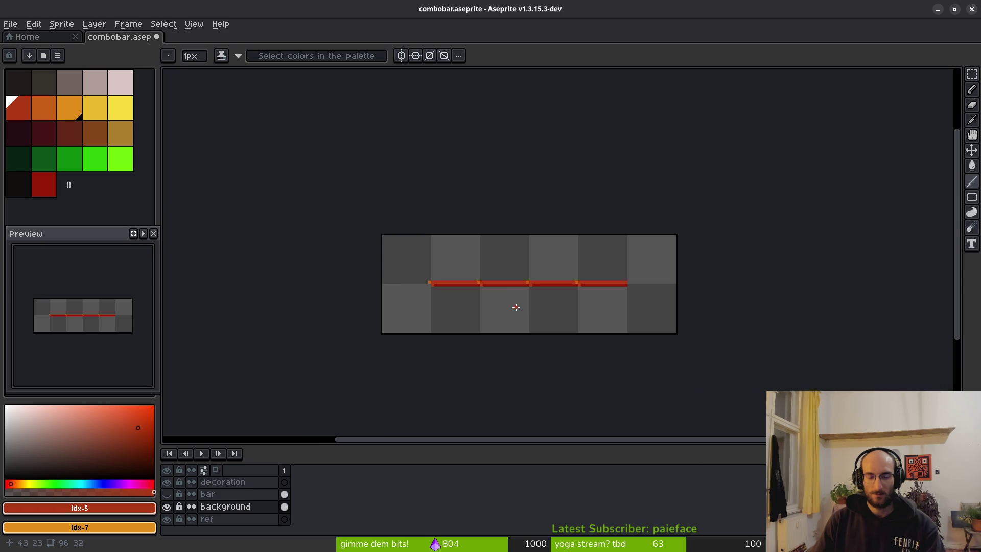
{"action": "scroll", "coordinate": [516, 307], "scroll_direction": "up", "scroll_amount": 5}
{"action": "left_click_drag", "start_coordinate": [305, 286], "coordinate": [334, 279]}
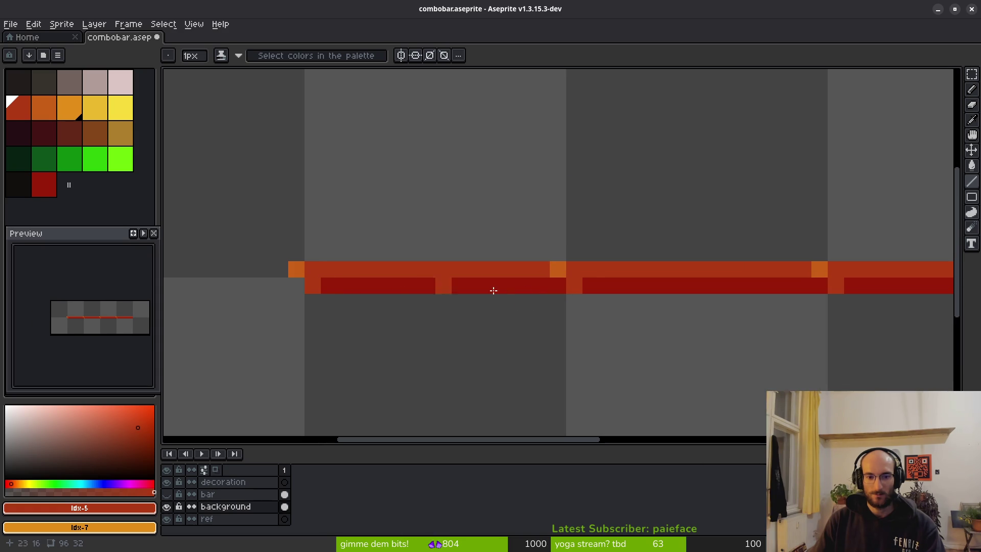
Step: Repaint the orange joint pixels along the bar in red and dark red
{"action": "left_click", "coordinate": [574, 269], "text": "alt"}
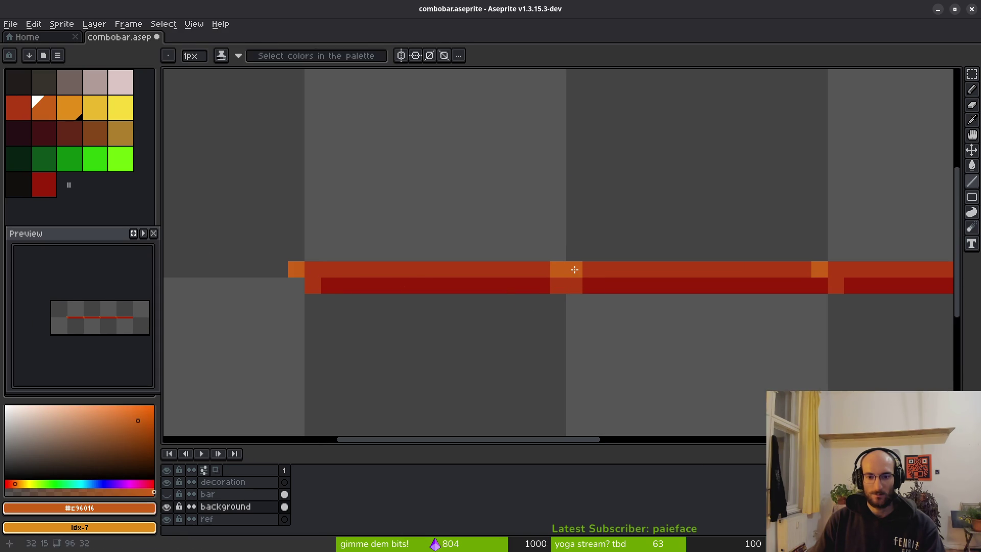
{"action": "right_click", "coordinate": [576, 281], "text": "alt"}
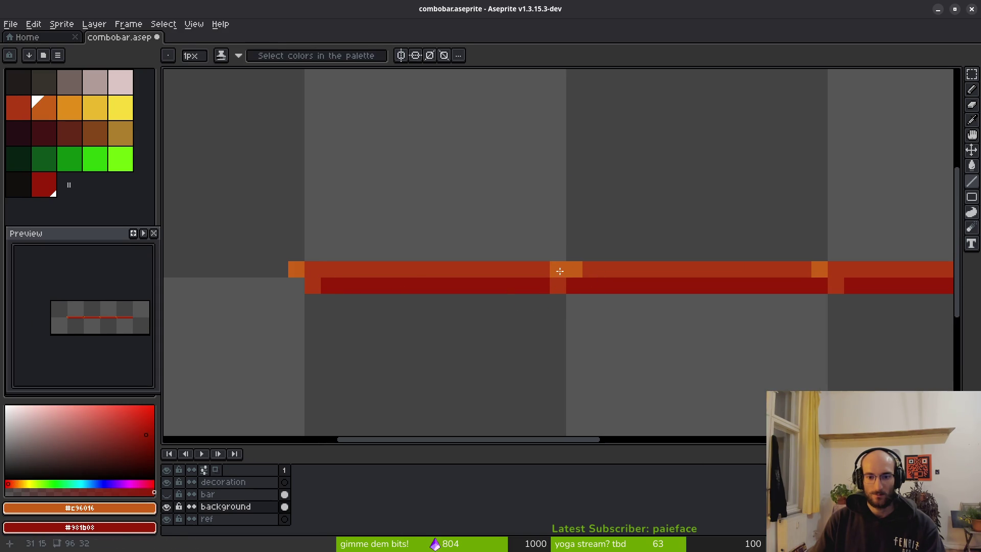
{"action": "left_click", "coordinate": [547, 262], "text": "alt"}
{"action": "left_click", "coordinate": [558, 269]}
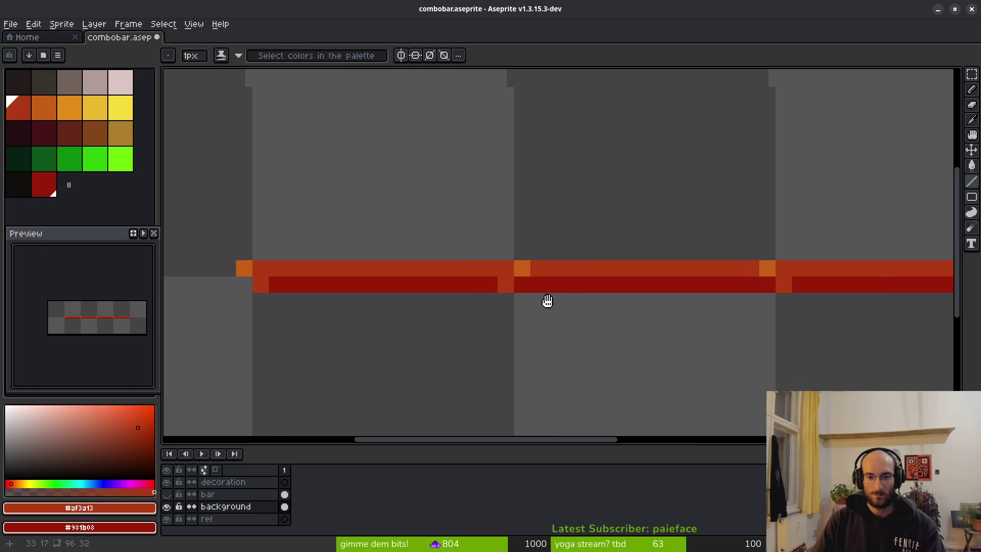
{"action": "scroll", "coordinate": [618, 301], "scroll_direction": "down", "scroll_amount": 3}
{"action": "scroll", "coordinate": [618, 300], "scroll_direction": "up", "scroll_amount": 2}
{"action": "left_click", "coordinate": [664, 248]}
{"action": "right_click", "coordinate": [688, 252]}
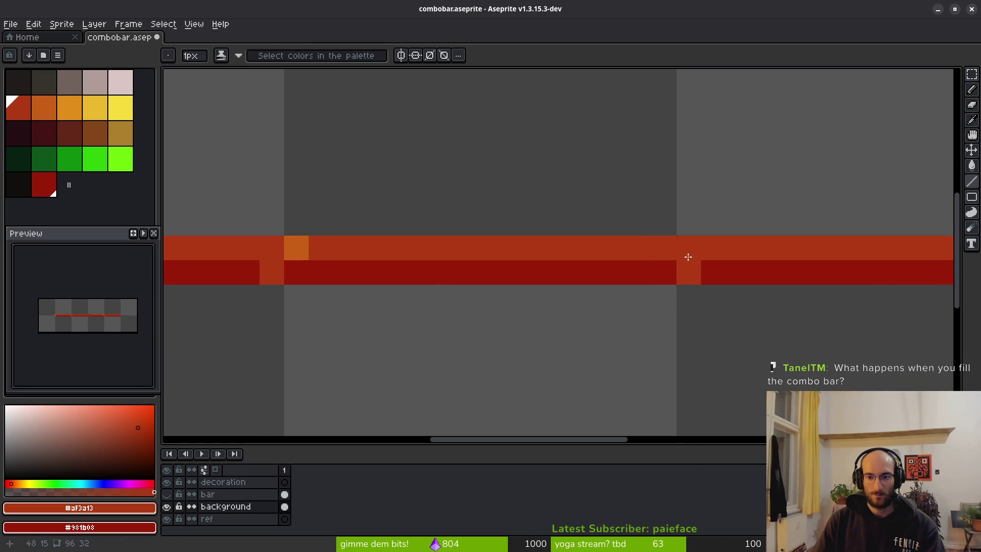
{"action": "left_click", "coordinate": [670, 274]}
{"action": "right_click", "coordinate": [688, 273]}
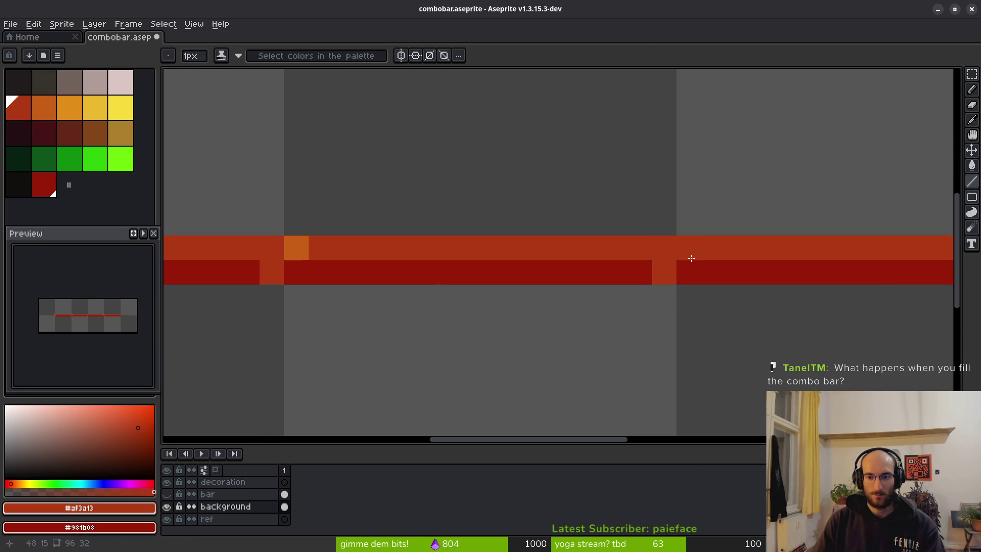
Step: Repaint the remaining joint pixels, making the lower ones dark red
{"action": "scroll", "coordinate": [664, 298], "scroll_direction": "down", "scroll_amount": 2}
{"action": "scroll", "coordinate": [600, 260], "scroll_direction": "up", "scroll_amount": 3}
{"action": "left_click", "coordinate": [577, 225]}
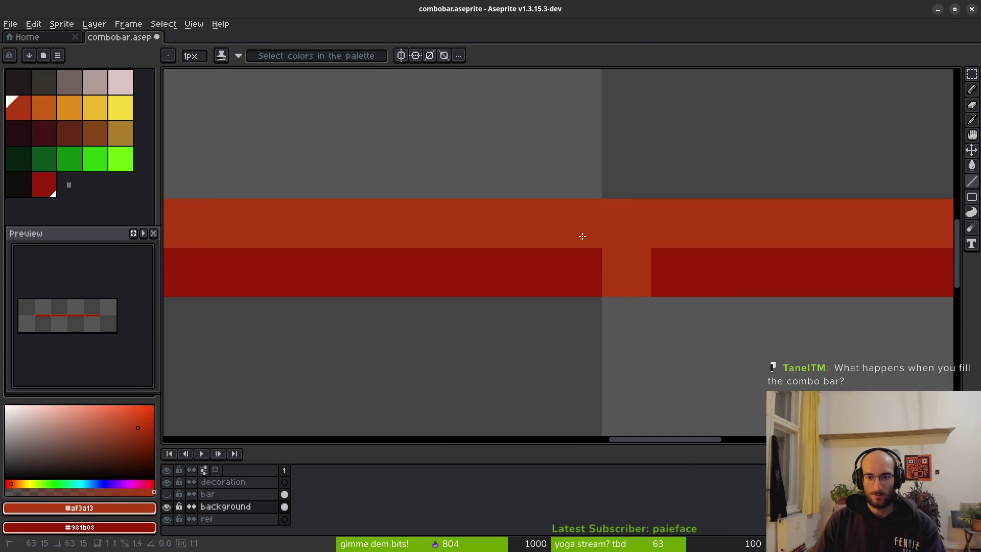
{"action": "left_click", "coordinate": [585, 274]}
{"action": "right_click", "coordinate": [613, 273]}
{"action": "left_click", "coordinate": [679, 273]}
{"action": "scroll", "coordinate": [527, 309], "scroll_direction": "down", "scroll_amount": 3}
{"action": "scroll", "coordinate": [460, 307], "scroll_direction": "left", "scroll_amount": 3}
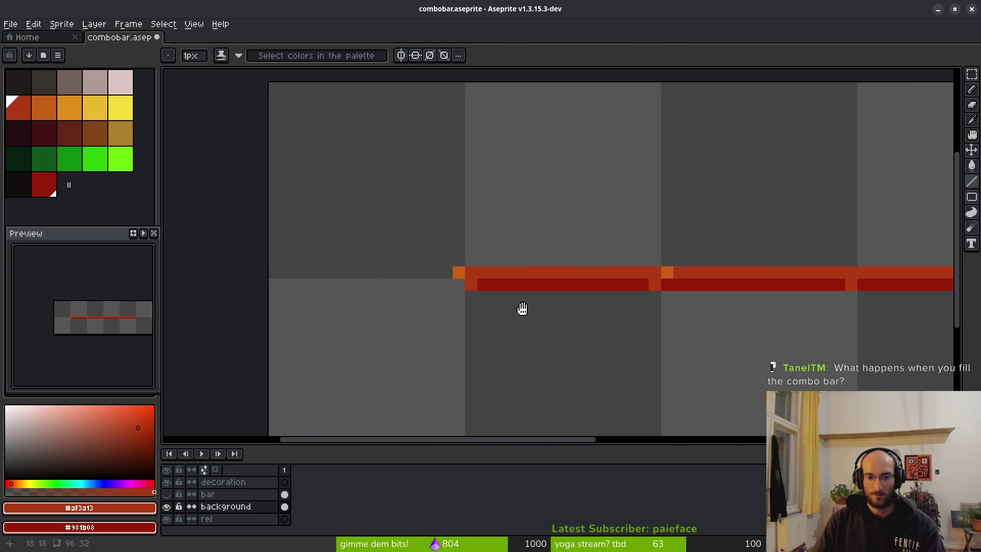
{"action": "scroll", "coordinate": [448, 259], "scroll_direction": "up", "scroll_amount": 2}
{"action": "scroll", "coordinate": [453, 248], "scroll_direction": "down", "scroll_amount": 3}
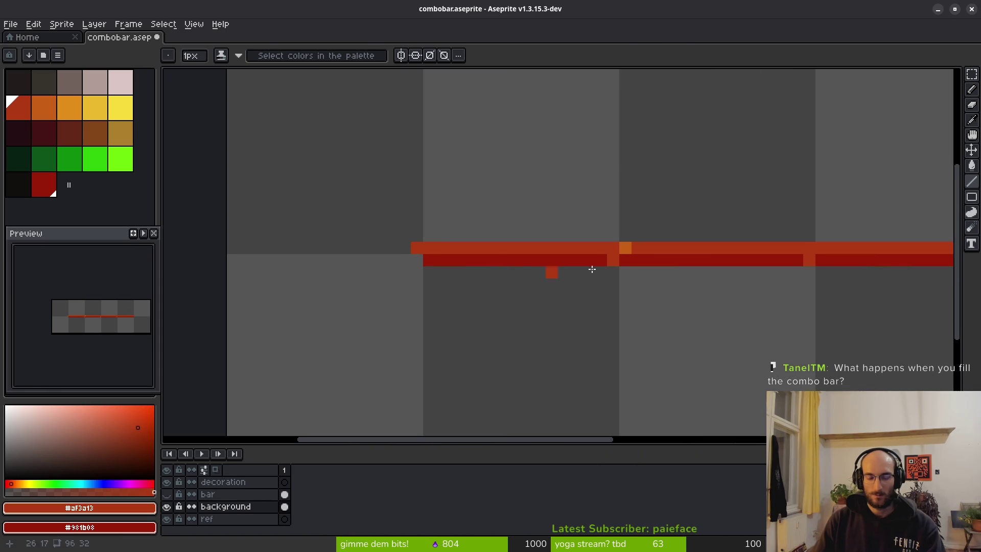
Step: Paint the bar's left-end pixel orange, then undo a stray pixel there
{"action": "left_click", "coordinate": [626, 246], "text": "alt"}
{"action": "left_click", "coordinate": [428, 249]}
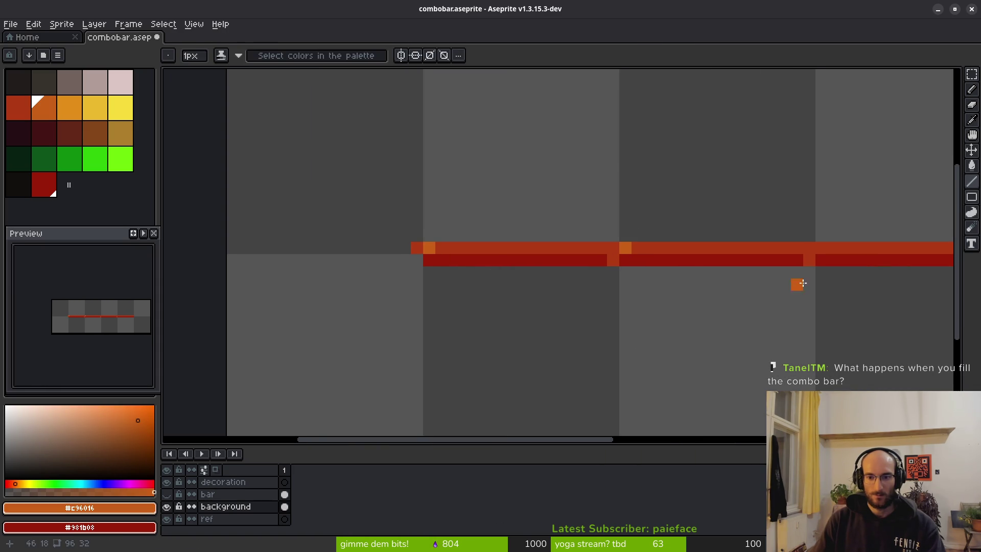
{"action": "scroll", "coordinate": [715, 263], "scroll_direction": "right", "scroll_amount": 3}
{"action": "scroll", "coordinate": [870, 259], "scroll_direction": "down", "scroll_amount": 3}
{"action": "left_click_drag", "start_coordinate": [751, 306], "coordinate": [687, 310]}
{"action": "scroll", "coordinate": [542, 294], "scroll_direction": "up", "scroll_amount": 3}
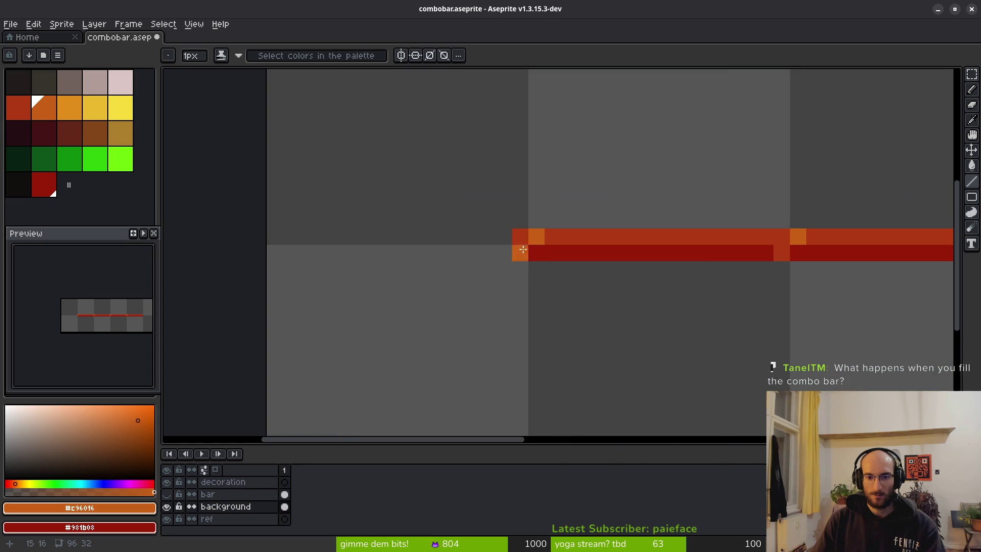
{"action": "key", "text": "b"}
{"action": "scroll", "coordinate": [519, 234], "scroll_direction": "down", "scroll_amount": 4}
{"action": "scroll", "coordinate": [580, 319], "scroll_direction": "up", "scroll_amount": 3}
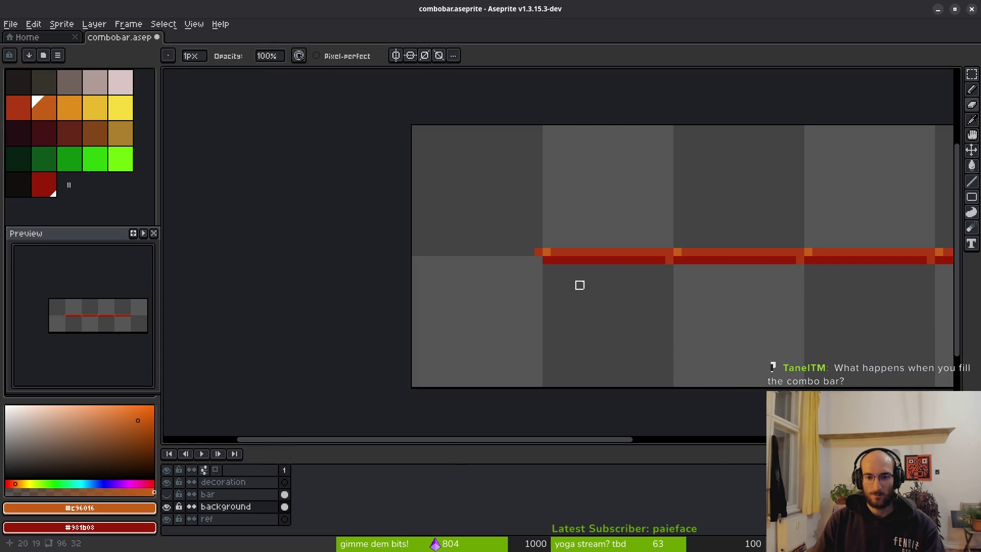
{"action": "scroll", "coordinate": [563, 277], "scroll_direction": "up", "scroll_amount": 3}
{"action": "key", "text": "ctrl+z"}
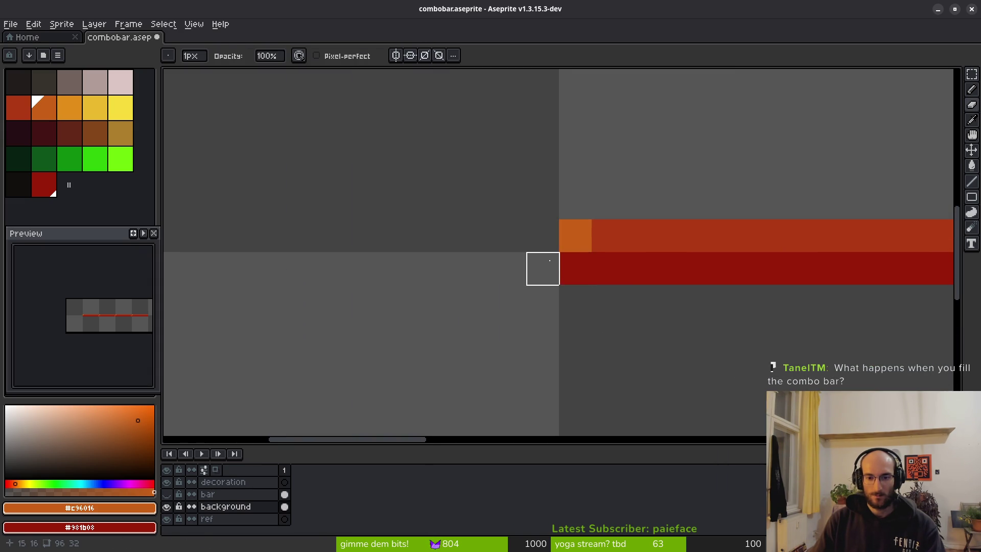
Step: Sample the bar's red and save combobar.aseprite
{"action": "left_click", "coordinate": [615, 235], "text": "alt"}
{"action": "scroll", "coordinate": [559, 286], "scroll_direction": "down", "scroll_amount": 3}
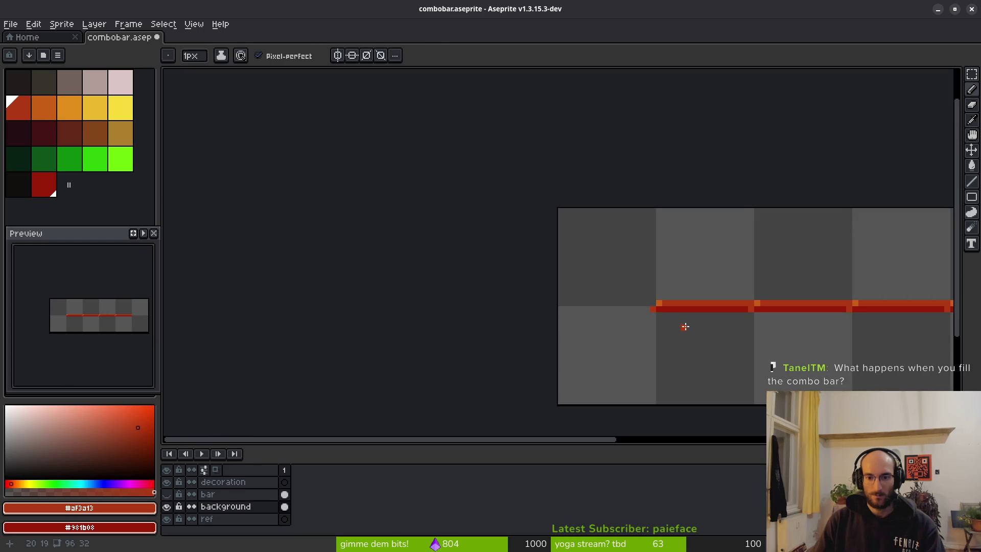
{"action": "left_click_drag", "start_coordinate": [685, 327], "coordinate": [585, 329]}
{"action": "scroll", "coordinate": [585, 329], "scroll_direction": "down", "scroll_amount": 1}
{"action": "key", "text": "ctrl+s"}
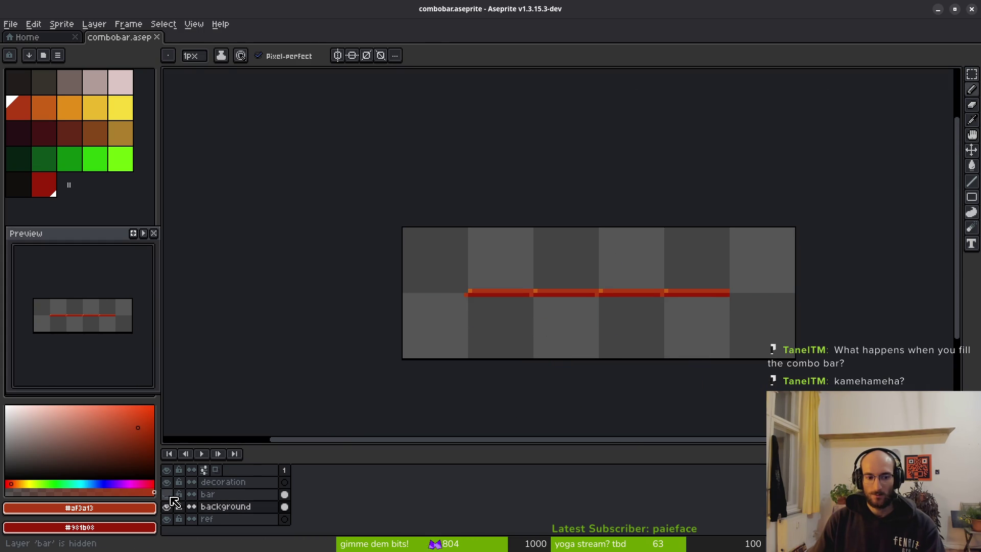
Step: Show the bar layer and flip the yellow bar's selected left end vertically
{"action": "left_click", "coordinate": [167, 495]}
{"action": "scroll", "coordinate": [459, 296], "scroll_direction": "up", "scroll_amount": 4}
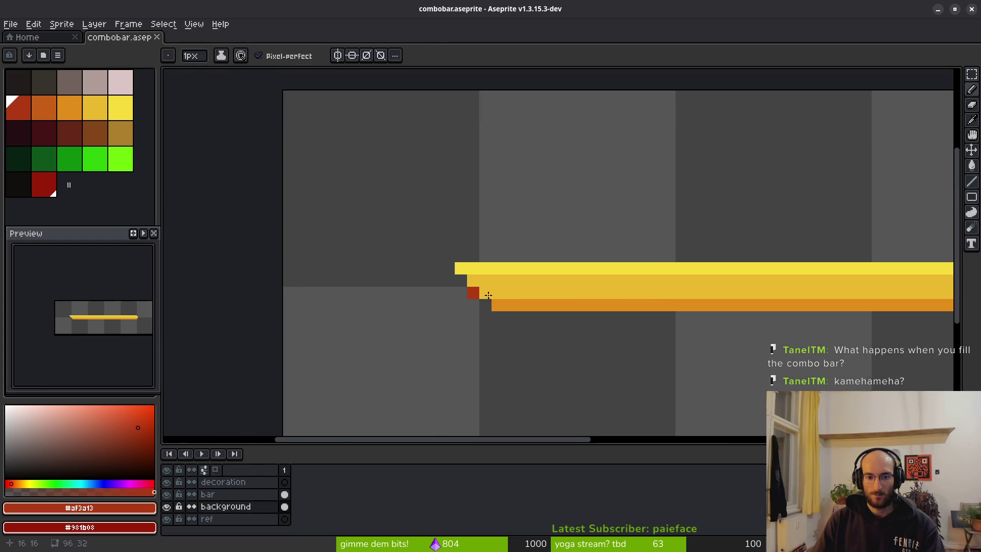
{"action": "key", "text": "m"}
{"action": "left_click_drag", "start_coordinate": [424, 238], "coordinate": [523, 326]}
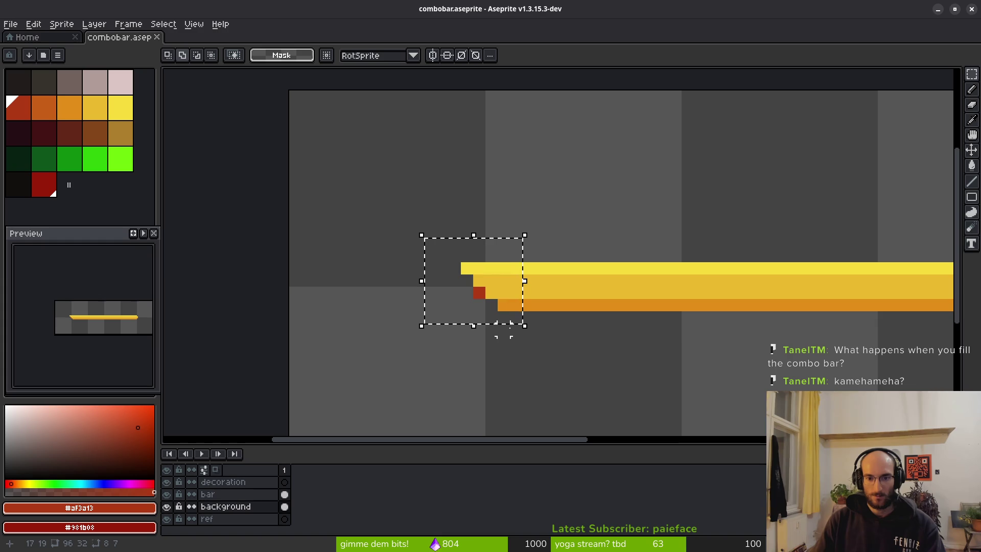
{"action": "left_click", "coordinate": [508, 312]}
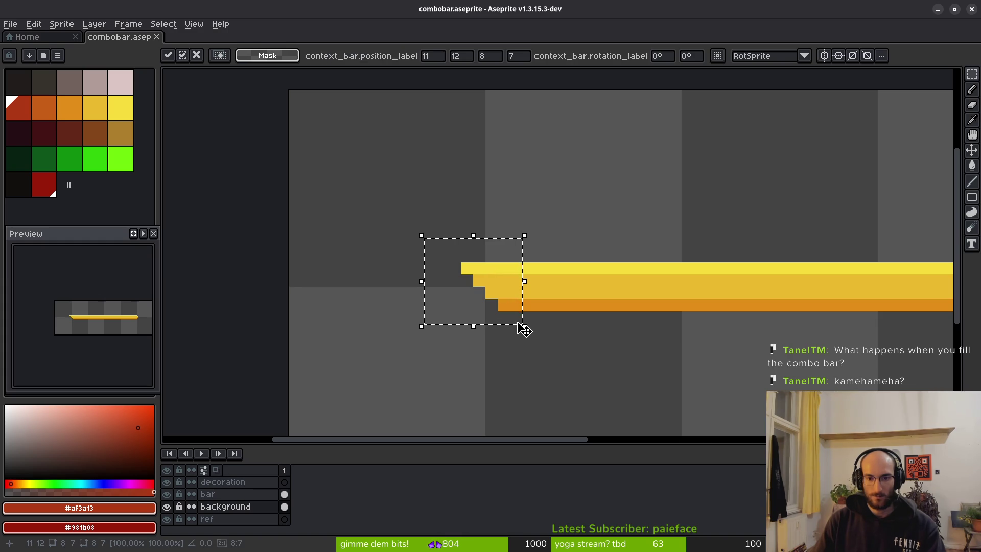
{"action": "left_click", "coordinate": [220, 493]}
{"action": "key", "text": "shift+v"}
{"action": "key", "text": "ctrl+d"}
Step: Reselect the left end and nudge it one pixel down to join the bar
{"action": "left_click_drag", "start_coordinate": [424, 226], "coordinate": [513, 314]}
{"action": "key", "text": "Left"}
{"action": "key", "text": "Right"}
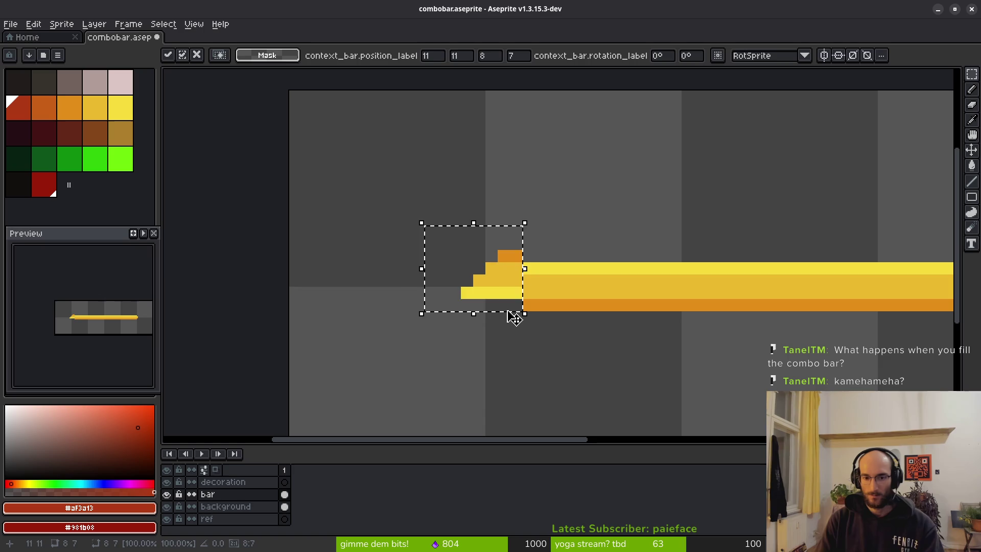
{"action": "key", "text": "Down"}
{"action": "key", "text": "ctrl+d"}
Step: Fill the end's bottom row orange and its top-left block yellow, then save
{"action": "scroll", "coordinate": [528, 280], "scroll_direction": "up", "scroll_amount": 3}
{"action": "left_click", "coordinate": [533, 263], "text": "alt"}
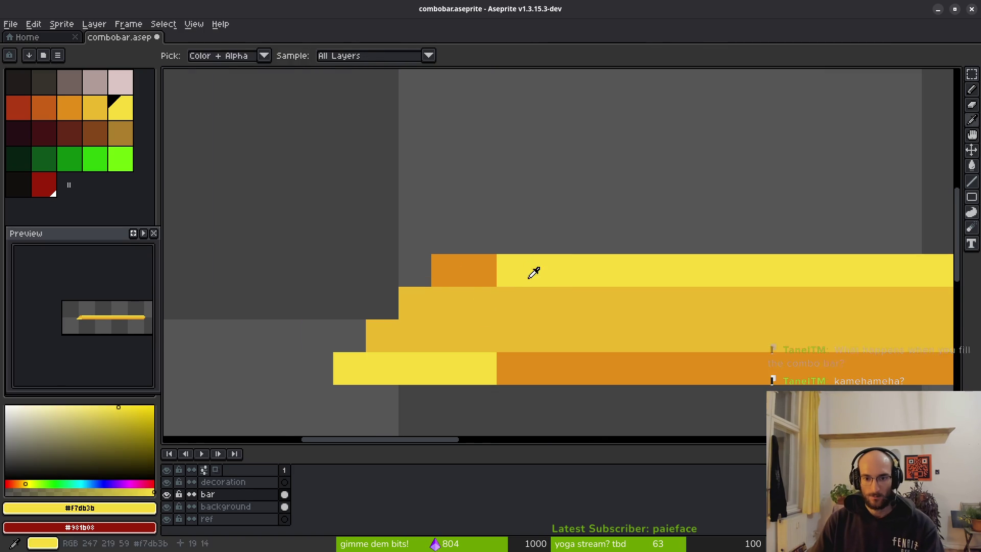
{"action": "right_click", "coordinate": [530, 361], "text": "alt"}
{"action": "right_click", "coordinate": [459, 363]}
{"action": "left_click", "coordinate": [490, 279]}
{"action": "scroll", "coordinate": [589, 324], "scroll_direction": "down", "scroll_amount": 5}
{"action": "scroll", "coordinate": [589, 324], "scroll_direction": "down", "scroll_amount": 2}
{"action": "key", "text": "ctrl+s"}
Step: Bring the Game UI Database Scoring & Combos page over the editor
{"action": "left_click_drag", "start_coordinate": [626, 316], "coordinate": [564, 295]}
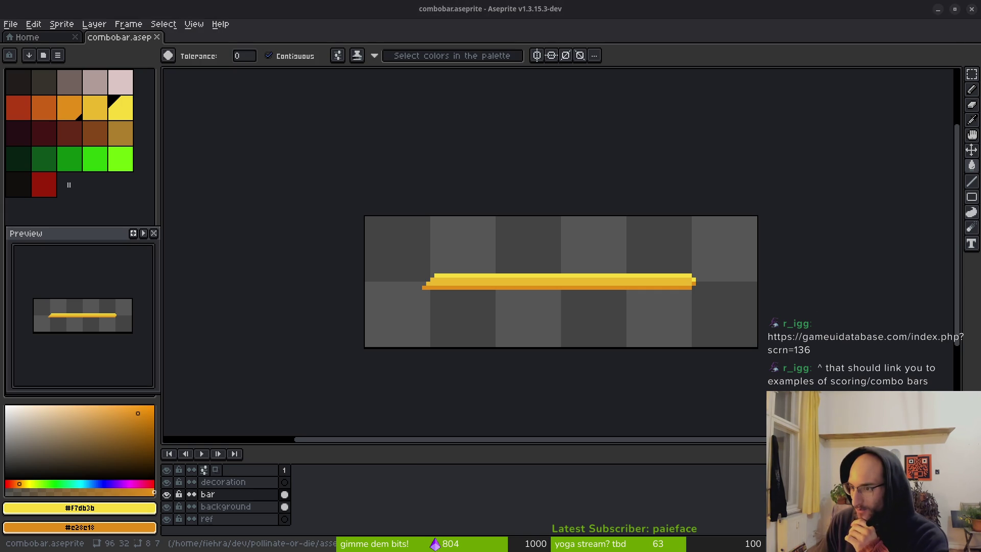
{"action": "mouse_move", "coordinate": [980, 99]}
{"action": "left_mouse_down"}
{"action": "mouse_move", "coordinate": [459, 99]}
{"action": "mouse_move", "coordinate": [250, 74]}
{"action": "mouse_move", "coordinate": [247, 44]}
{"action": "mouse_move", "coordinate": [263, 26]}
{"action": "left_mouse_up"}
{"action": "scroll", "coordinate": [455, 290], "scroll_direction": "up", "scroll_amount": 4}
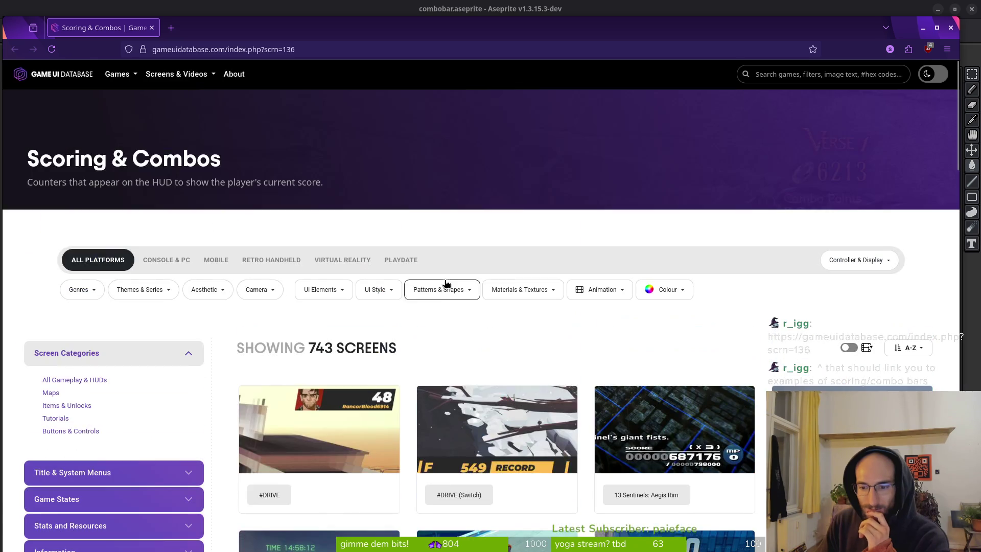